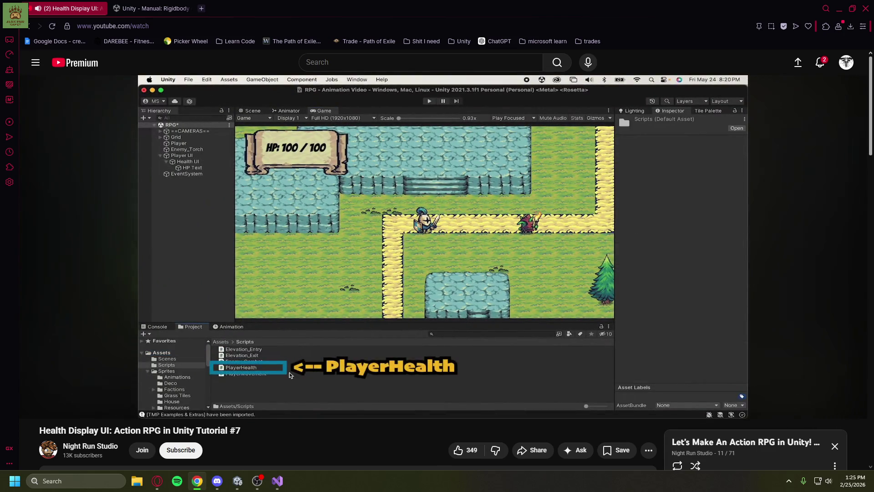
Pause the health-display tutorial video and minimize the browser to bring back Unity.
key(space)
click(839, 8)
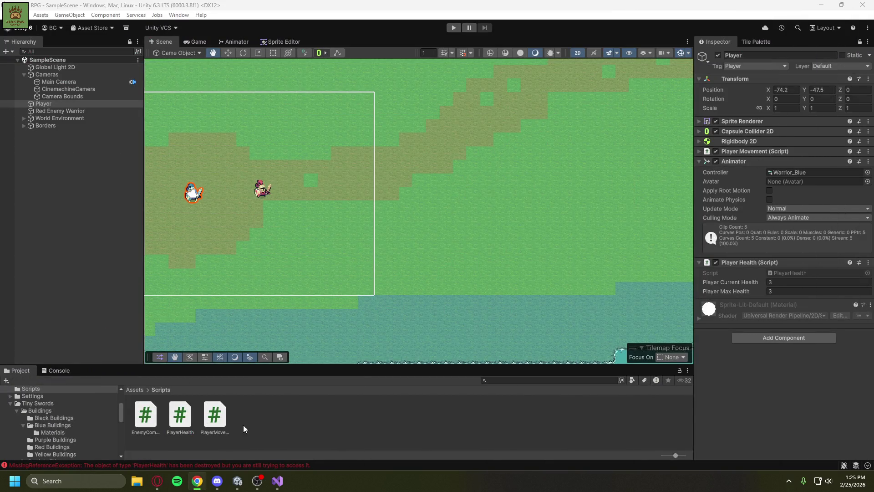
Clear the error messages from the Console and return to the Project window.
click(55, 370)
click(11, 381)
click(20, 370)
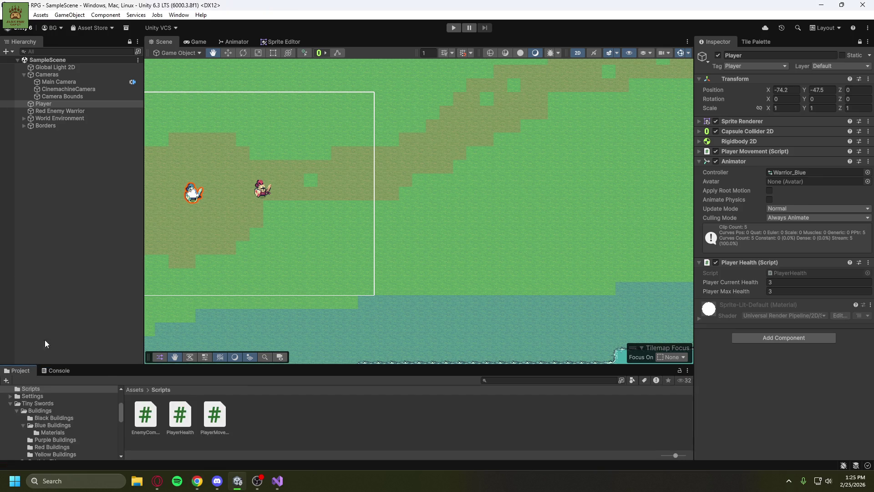
Drag Red Enemy Warrior from the Hierarchy into Assets/Prefabs to make it a prefab.
mouse_move(220, 203)
mouse_down()
mouse_move(447, 207)
mouse_move(443, 217)
mouse_up()
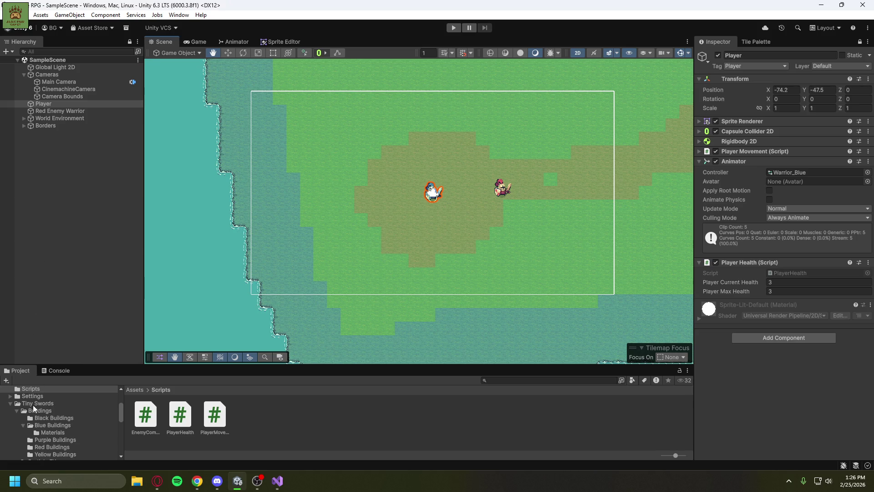
click(10, 404)
click(32, 418)
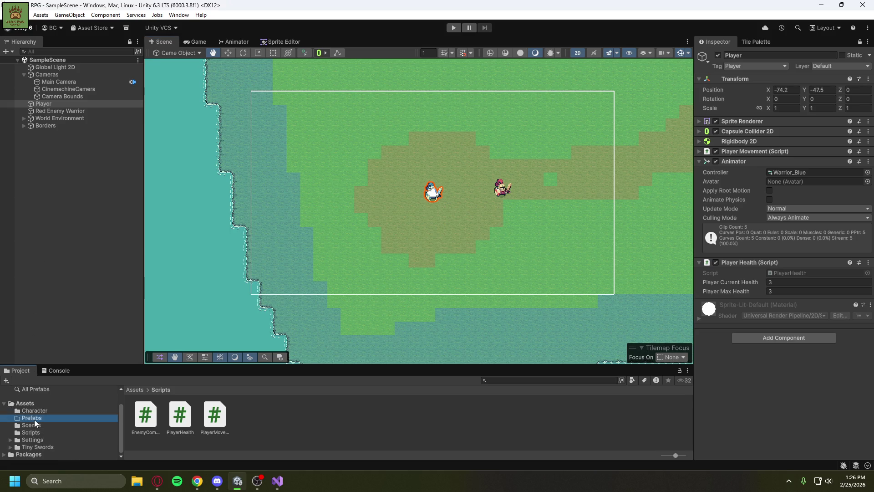
mouse_move(57, 112)
mouse_down()
mouse_move(203, 436)
mouse_move(174, 420)
mouse_up()
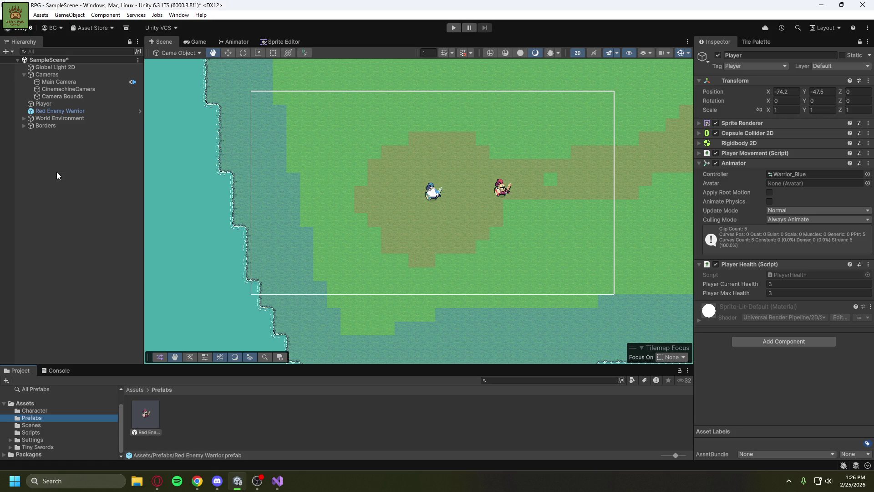
click(52, 160)
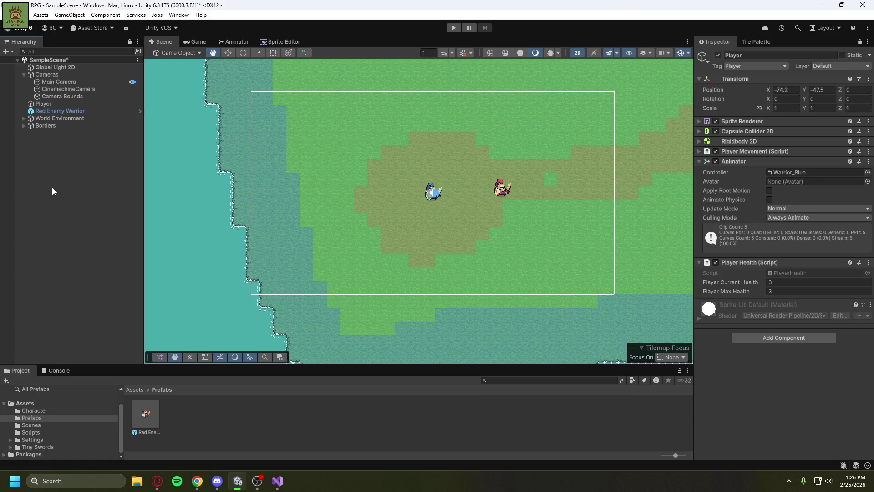
Add a UI (Canvas) > Image to the Hierarchy, keeping the default Image name.
right_click(53, 150)
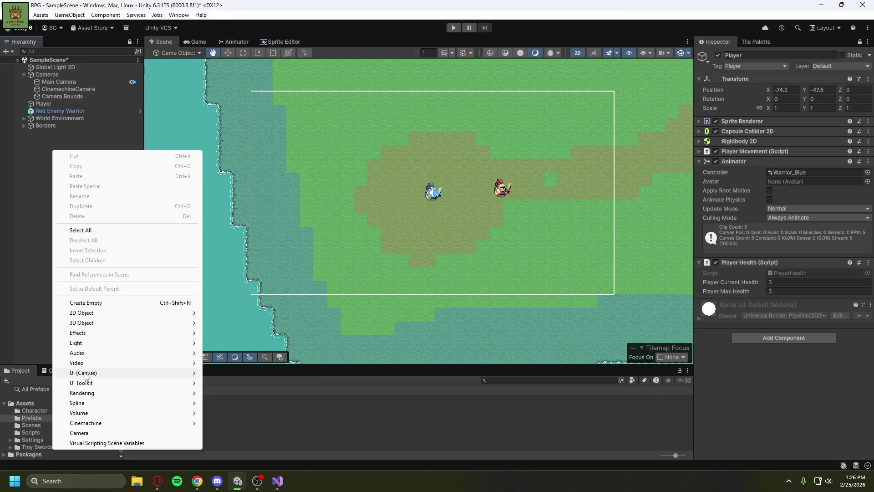
mouse_move(85, 375)
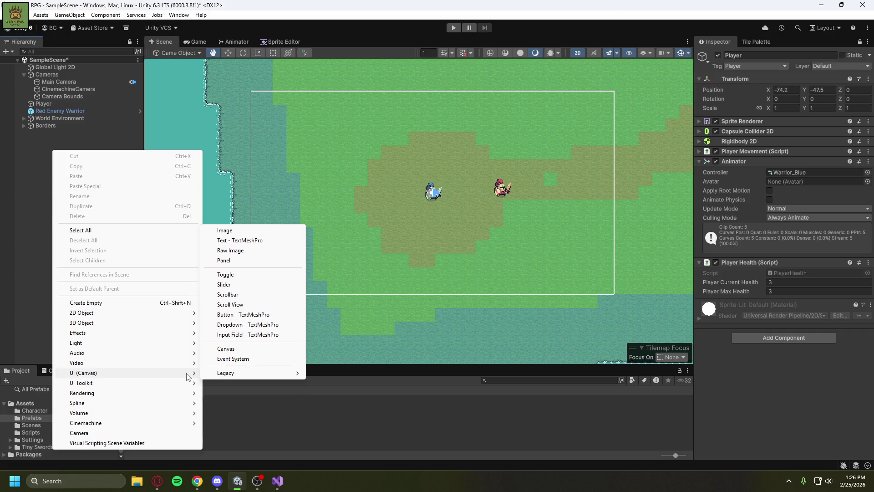
click(237, 232)
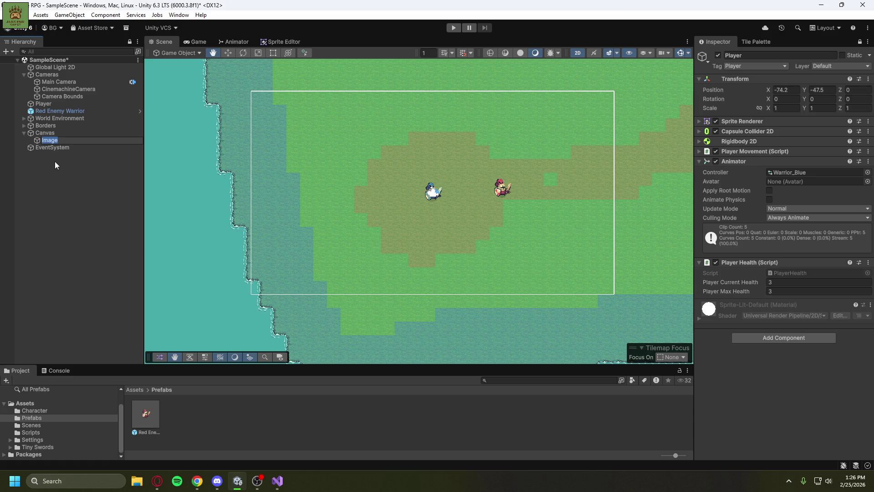
click(836, 46)
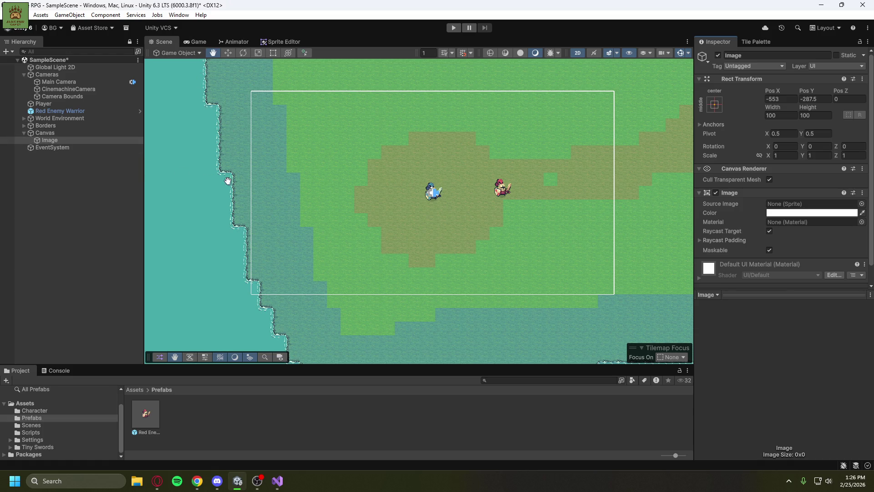
click(48, 134)
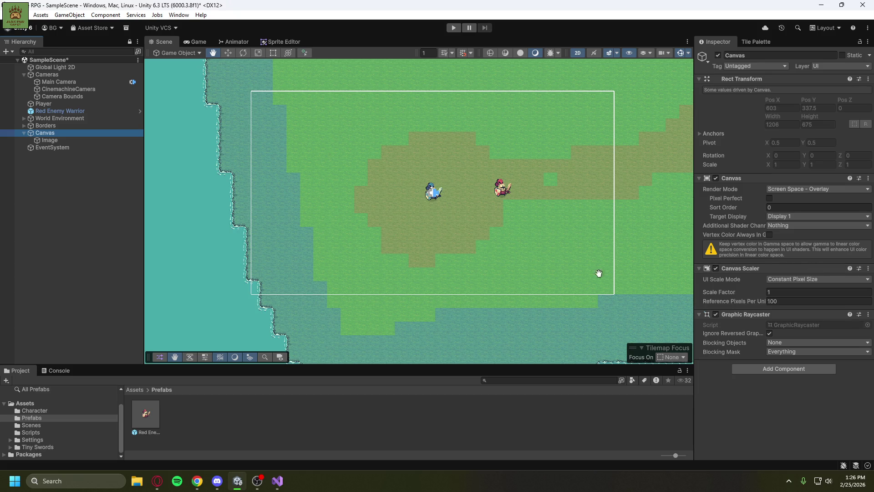
Zoom and pan the Scene view until the whole 1920×1080 canvas is visible.
scroll(503, 262, down, 3)
scroll(503, 262, down, 5)
drag(508, 257, 386, 212)
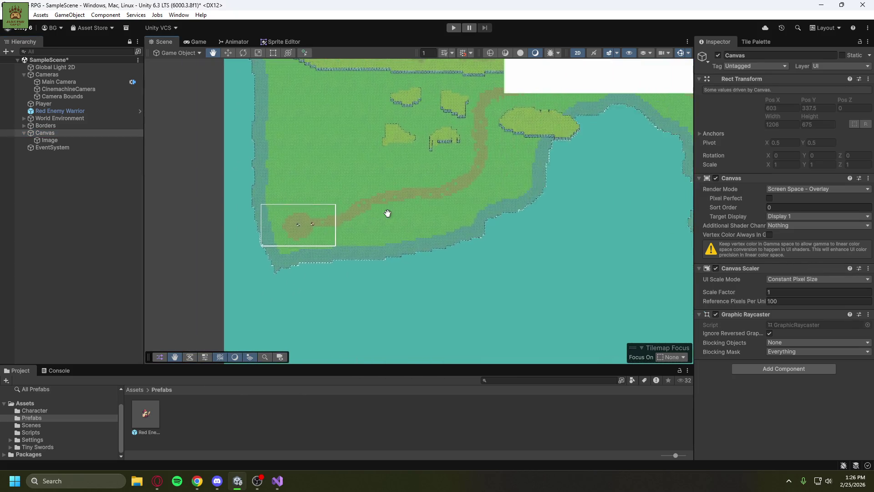
scroll(384, 234, down, 3)
scroll(383, 234, down, 4)
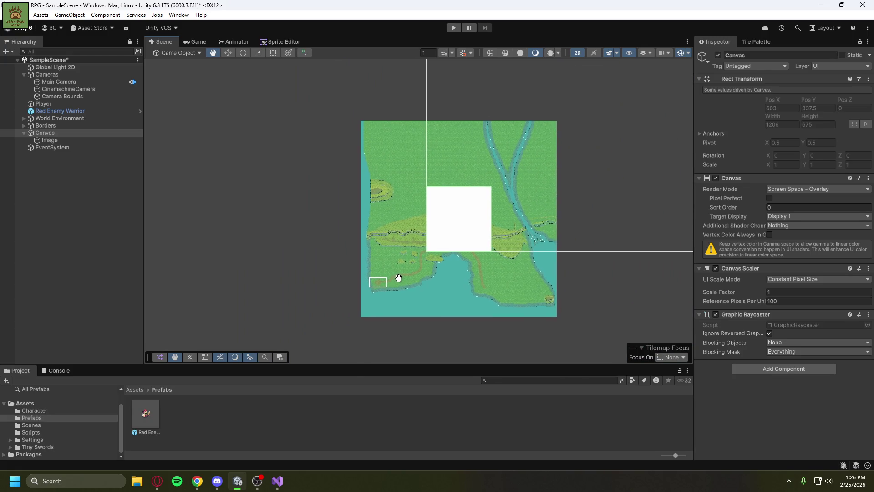
scroll(389, 256, down, 1)
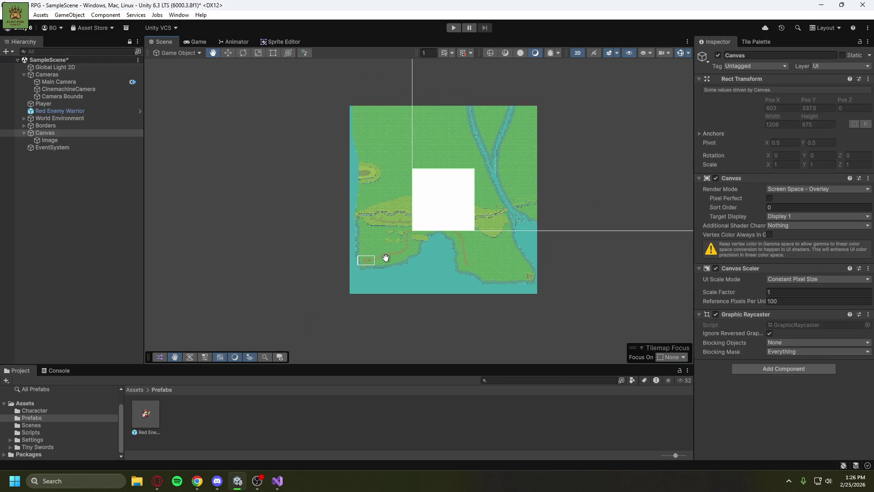
click(187, 42)
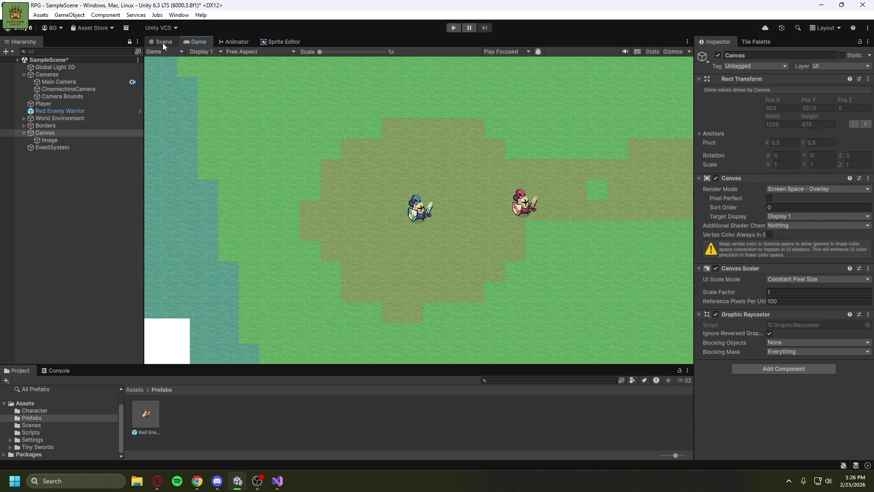
click(164, 43)
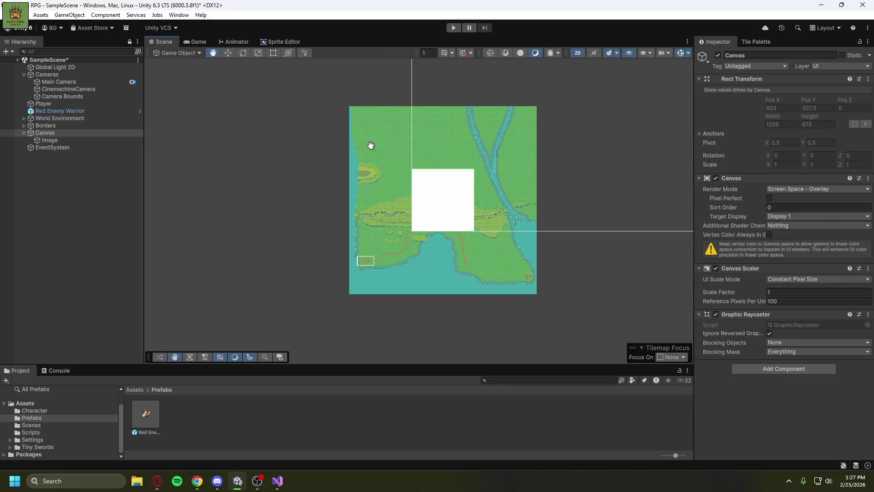
Dock the Game view beside the Scene view and test its Scale slider, resetting to 1x.
click(203, 44)
mouse_move(203, 45)
mouse_down()
mouse_move(387, 157)
mouse_move(638, 177)
mouse_move(91, 191)
mouse_move(469, 204)
mouse_move(422, 208)
mouse_up()
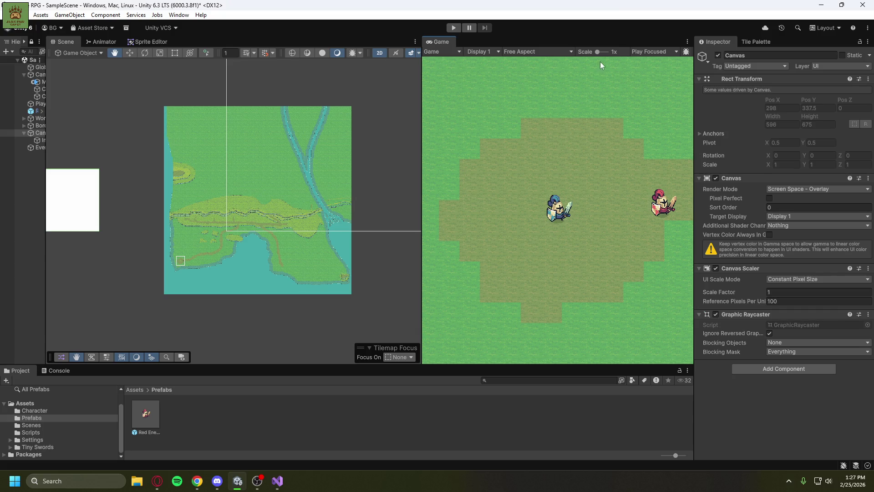
mouse_move(597, 52)
mouse_down()
mouse_move(605, 55)
mouse_move(593, 62)
mouse_up()
click(654, 51)
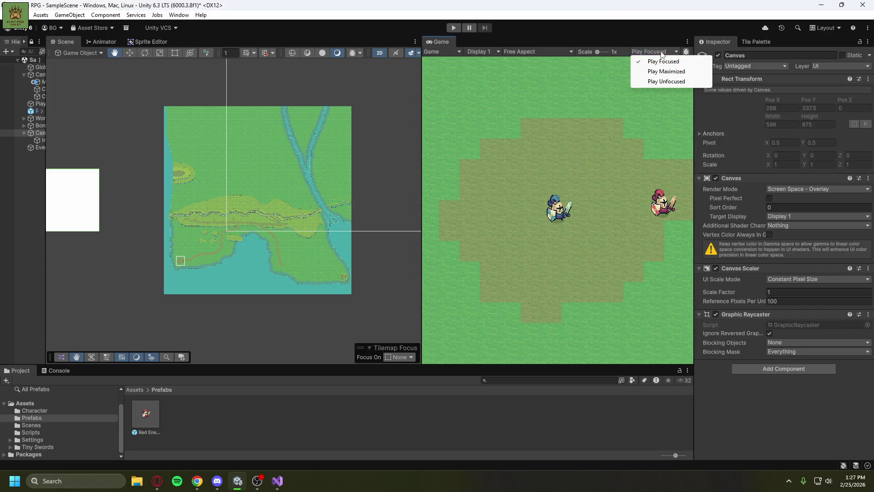
click(468, 42)
Undock the Game view into its own window and widen the Hierarchy panel.
mouse_move(438, 41)
mouse_down()
mouse_move(444, 76)
mouse_move(711, 227)
mouse_up()
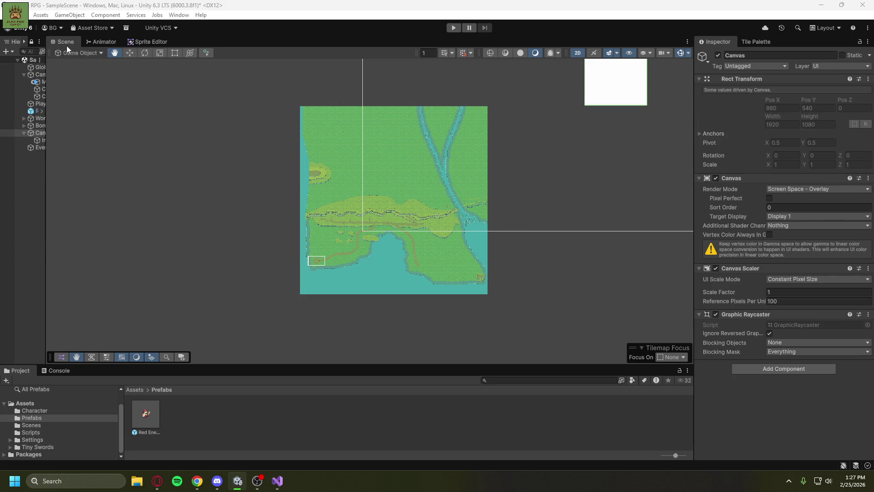
scroll(168, 278, down, 2)
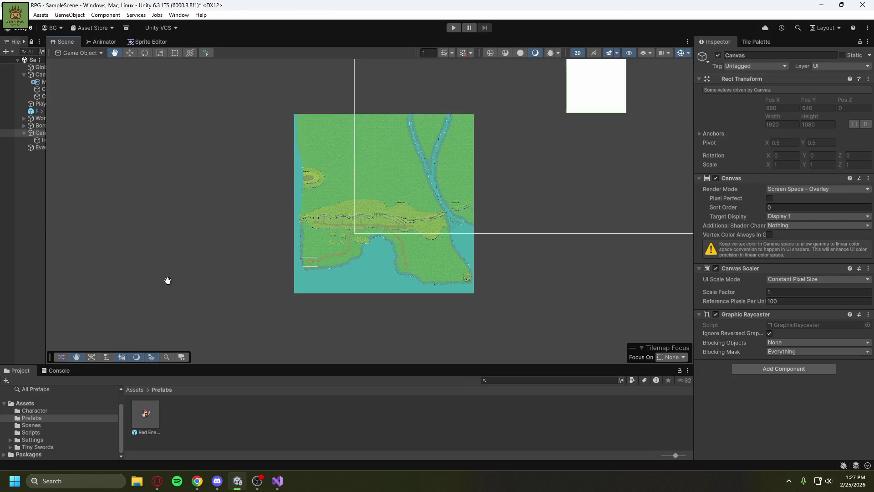
drag(45, 202, 133, 202)
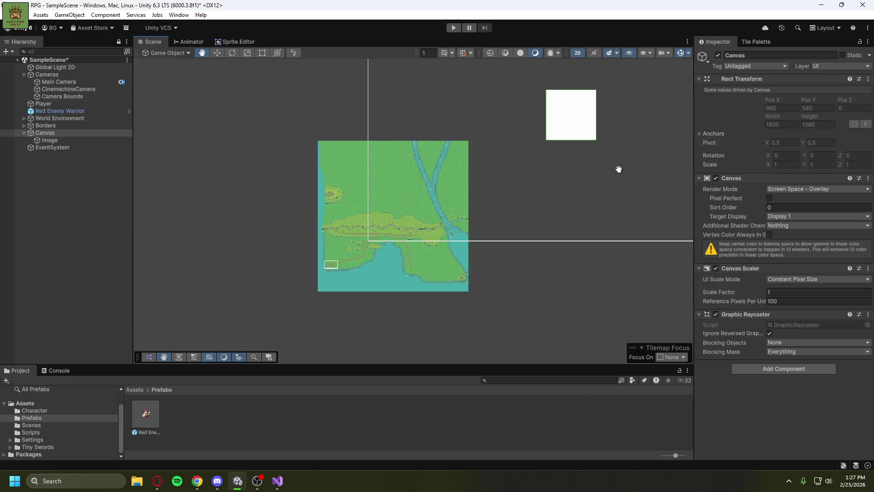
click(66, 133)
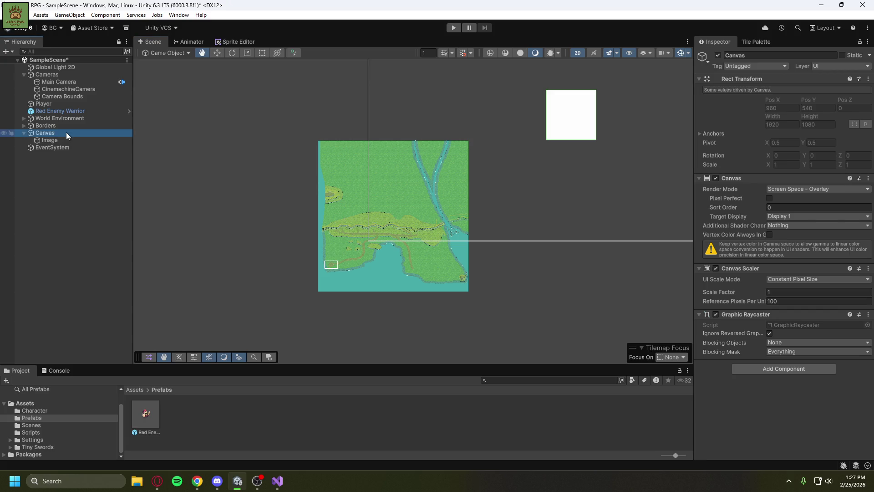
Rename Canvas to 'Health UI' and its Image to 'Background Image'.
click(63, 133)
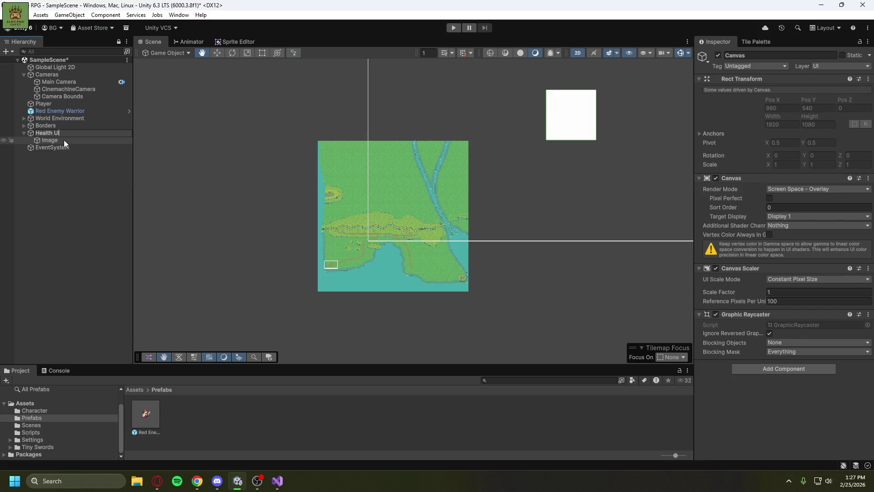
click(64, 140)
click(63, 140)
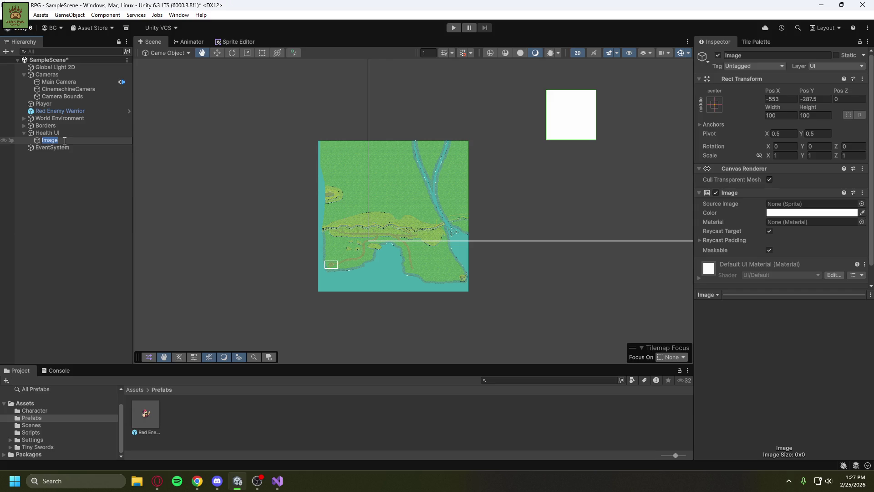
text(Background )
text(Image)
click(73, 166)
click(69, 149)
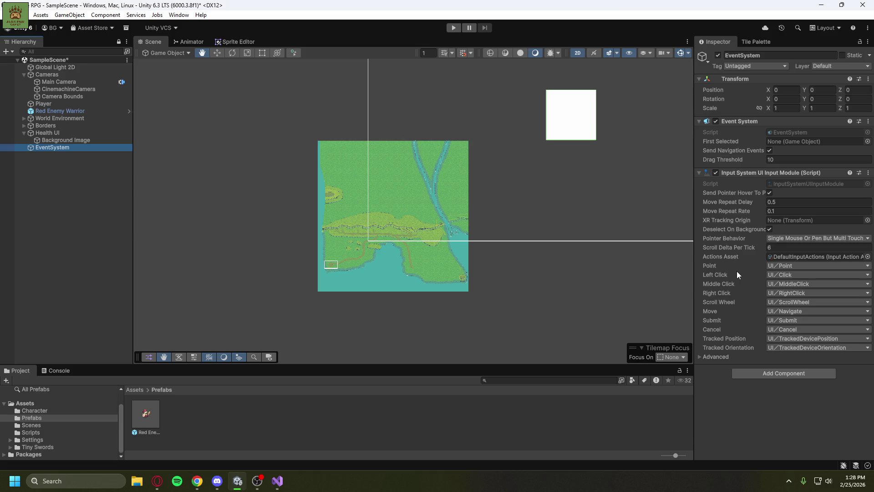
click(77, 140)
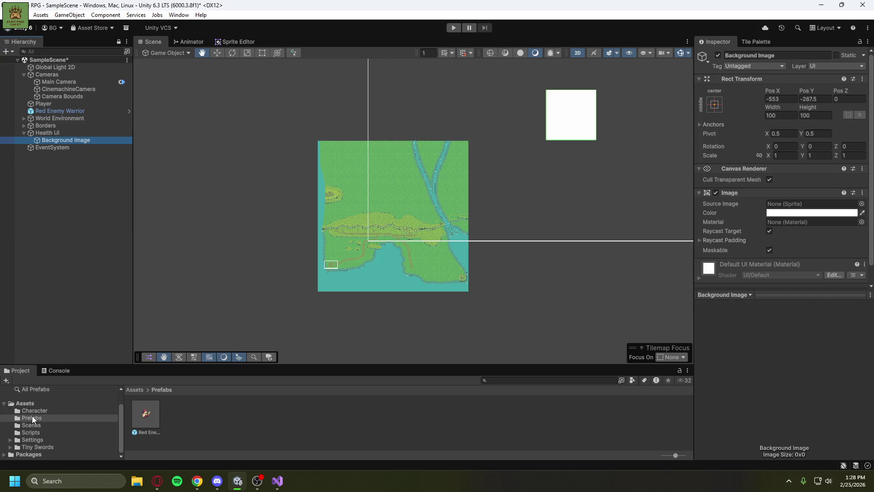
Browse the UI Elements Banners, Bars, Buttons, Cursors and Human Avatars folders.
click(32, 448)
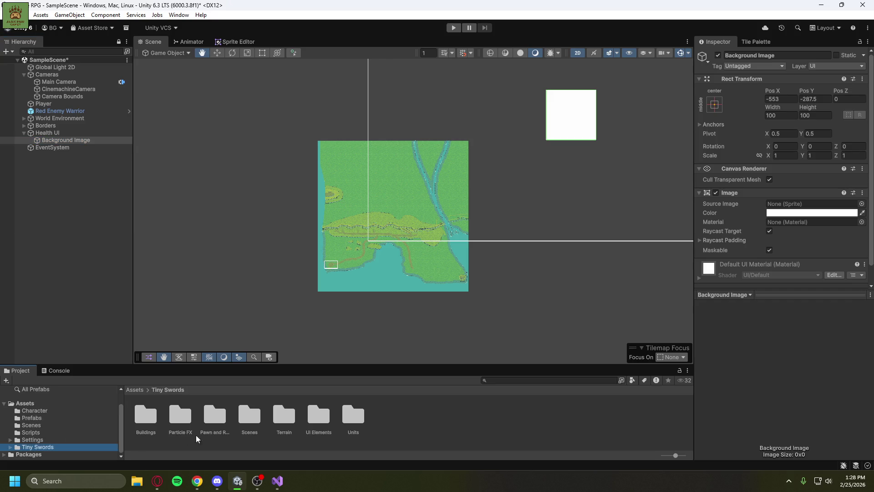
double_click(323, 418)
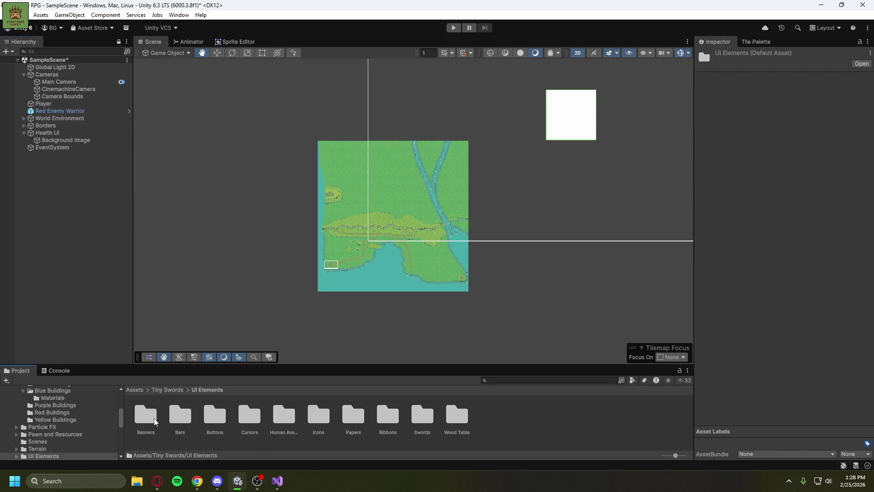
double_click(147, 415)
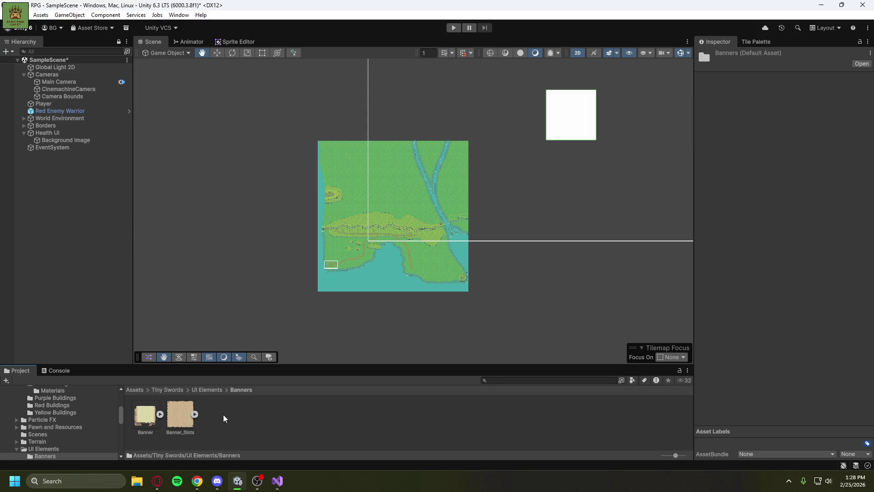
click(208, 391)
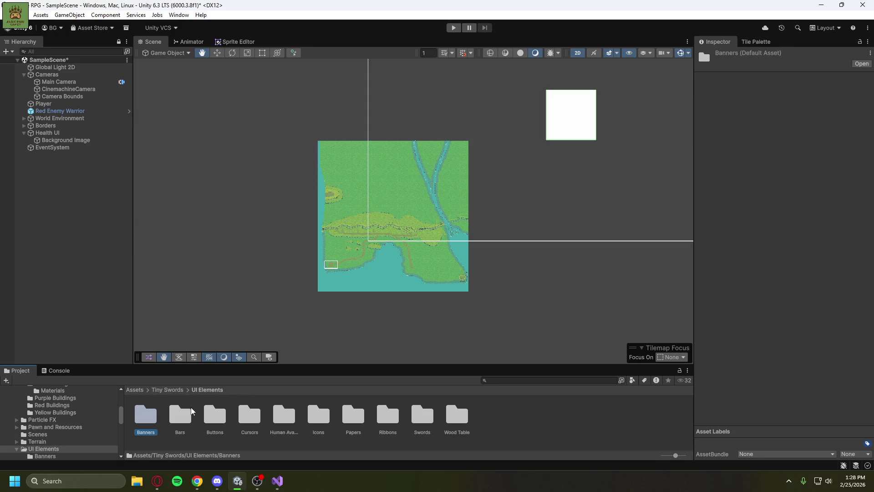
double_click(179, 415)
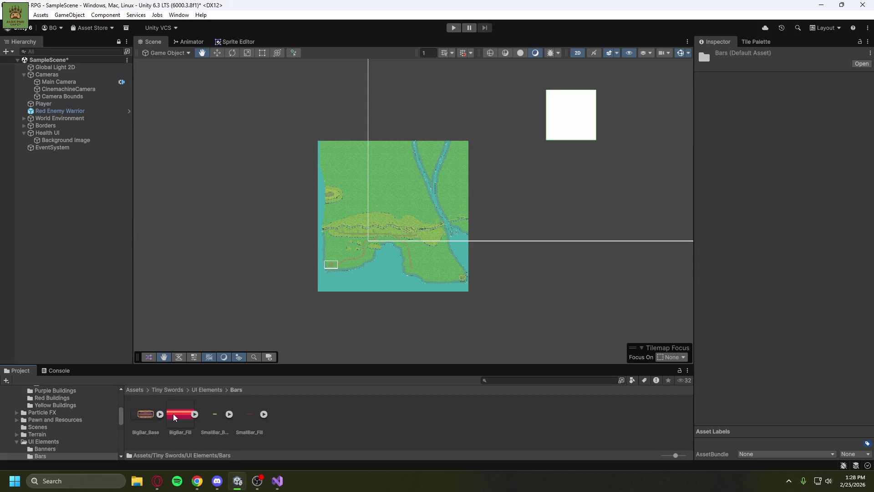
click(206, 389)
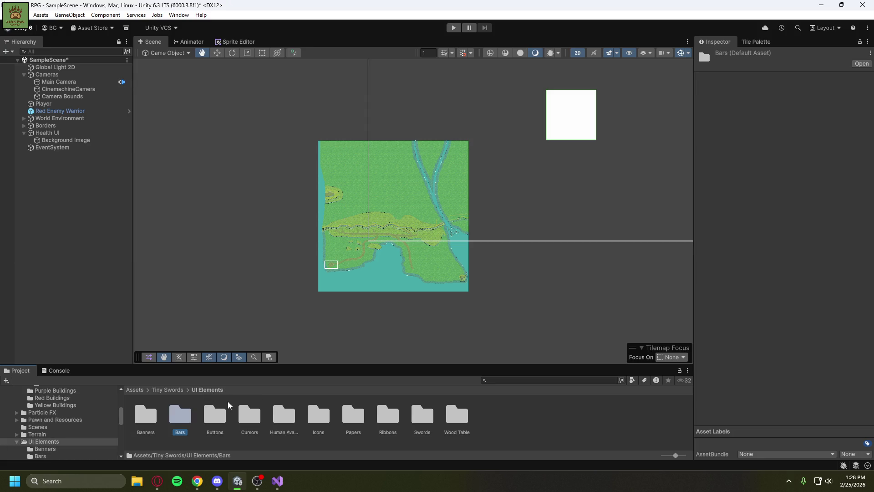
double_click(215, 413)
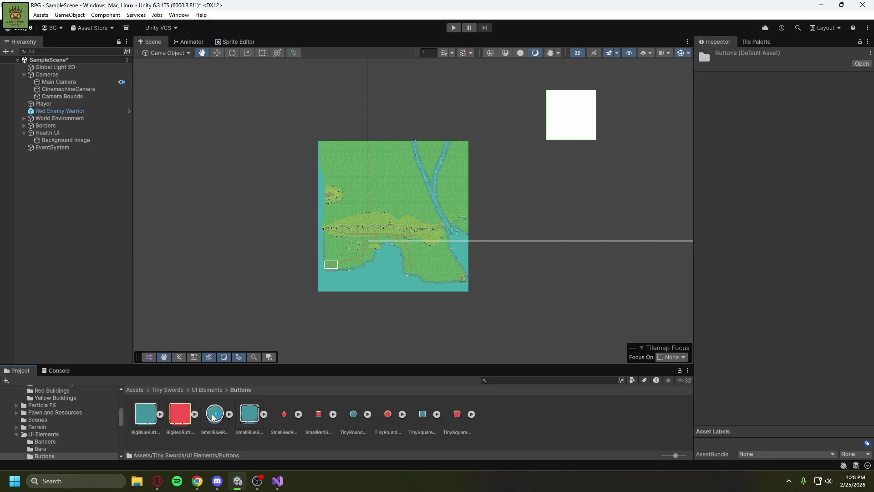
click(212, 390)
double_click(250, 413)
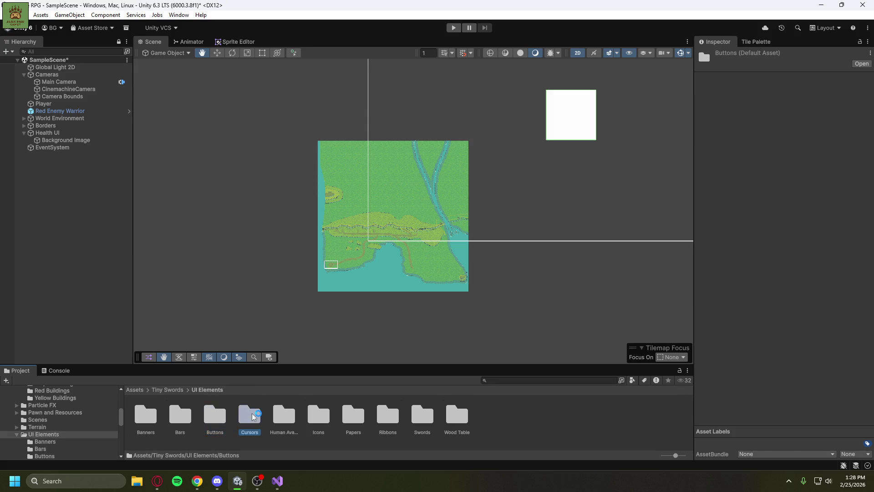
click(208, 390)
click(279, 418)
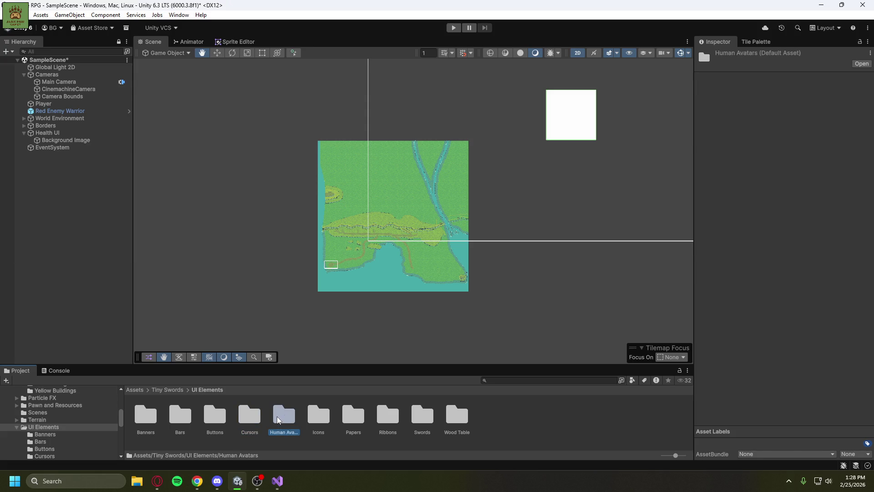
double_click(279, 418)
scroll(217, 413, down, 1)
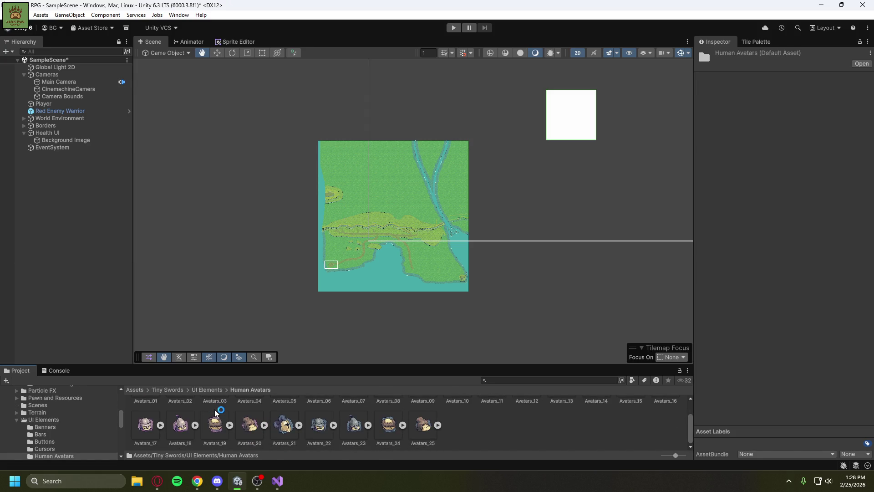
scroll(249, 435, up, 1)
scroll(244, 436, down, 1)
click(218, 392)
Browse the Icons, Papers, Ribbons, Swords and Wood Table folders, then inspect the Banner sprite.
click(318, 423)
double_click(318, 423)
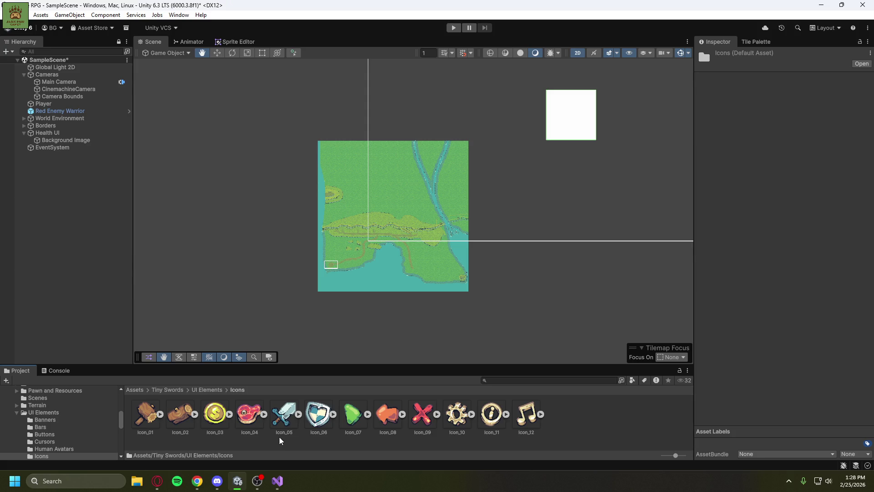
click(207, 389)
double_click(351, 424)
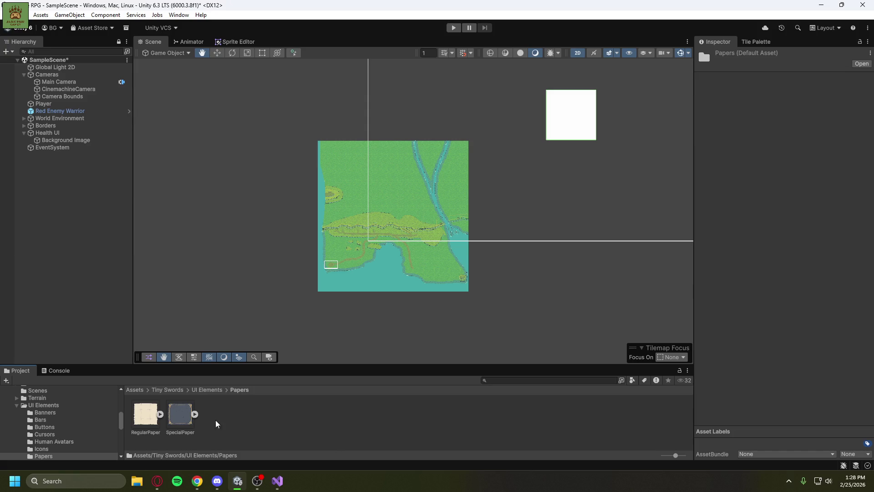
click(198, 390)
double_click(387, 422)
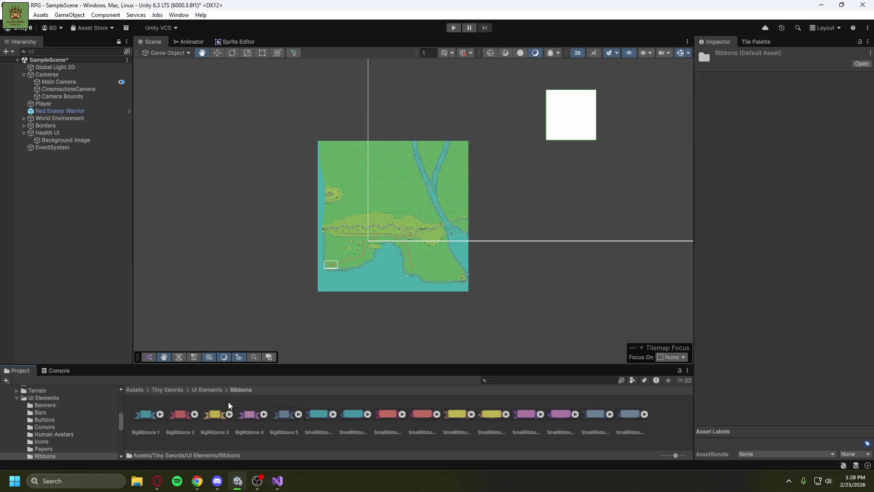
click(209, 389)
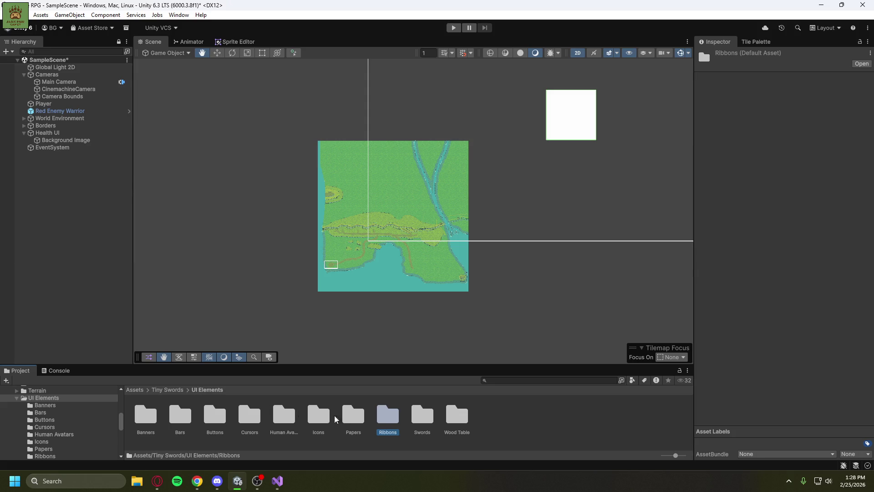
double_click(421, 421)
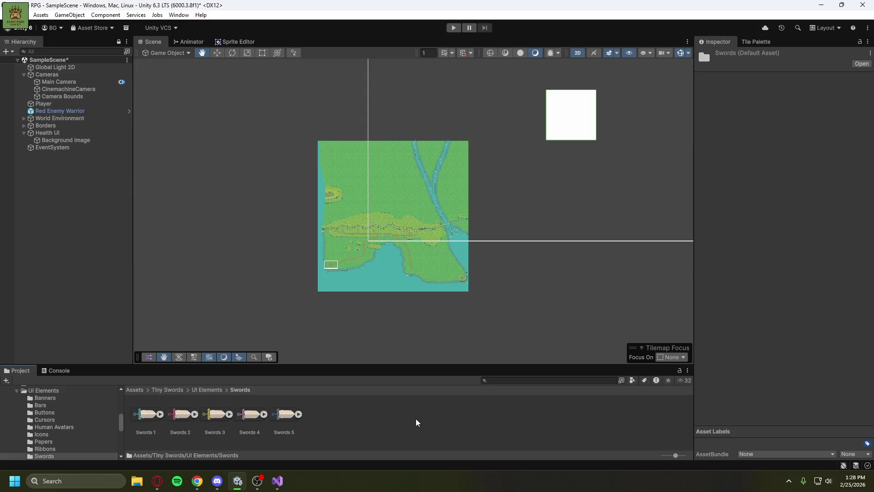
click(209, 391)
double_click(450, 416)
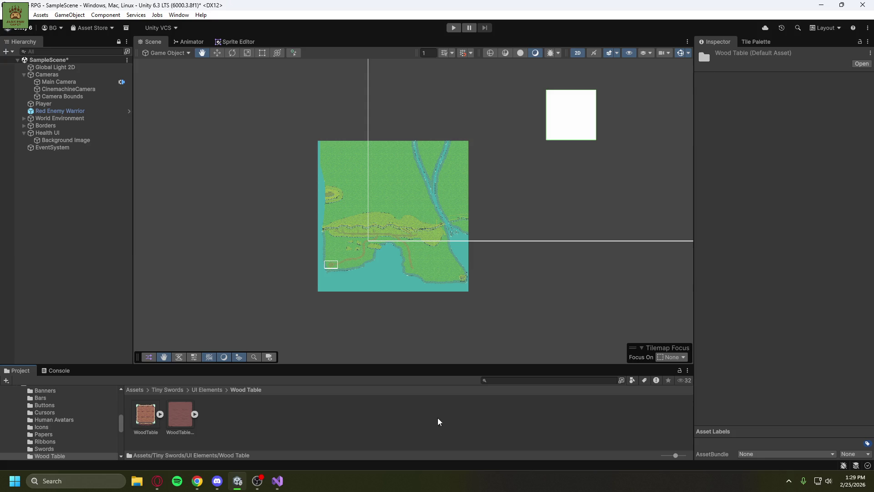
click(205, 390)
double_click(138, 410)
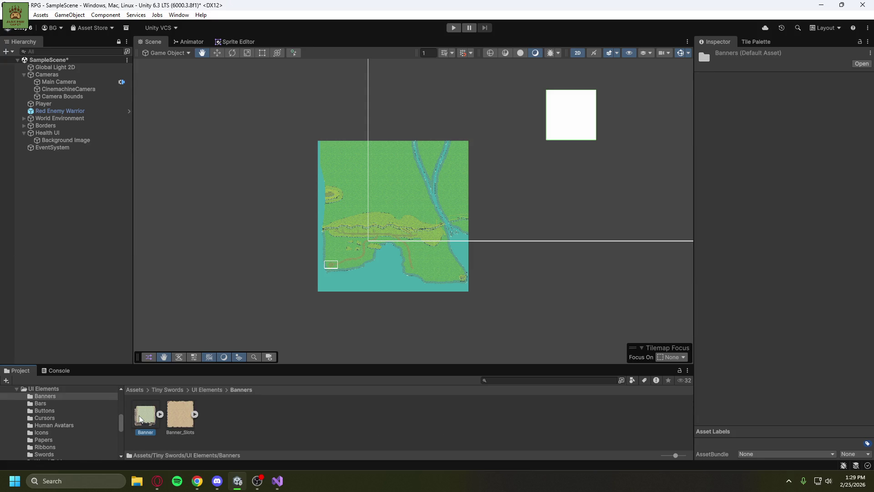
click(138, 415)
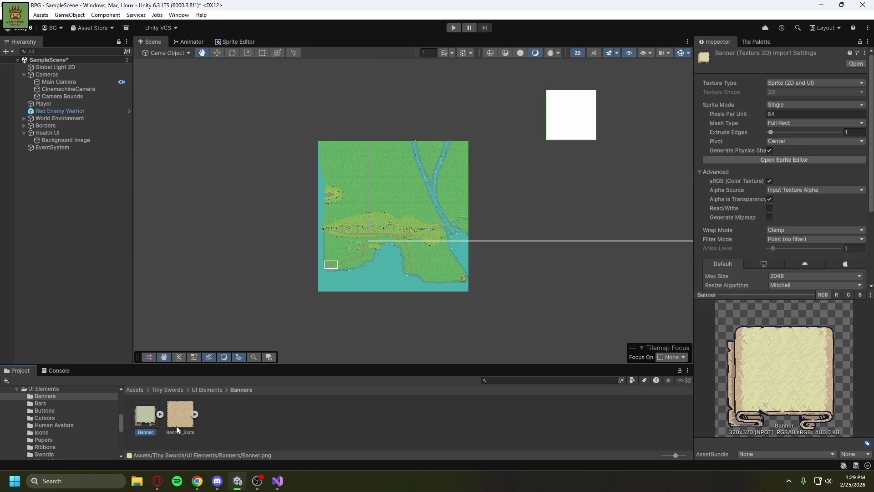
click(200, 389)
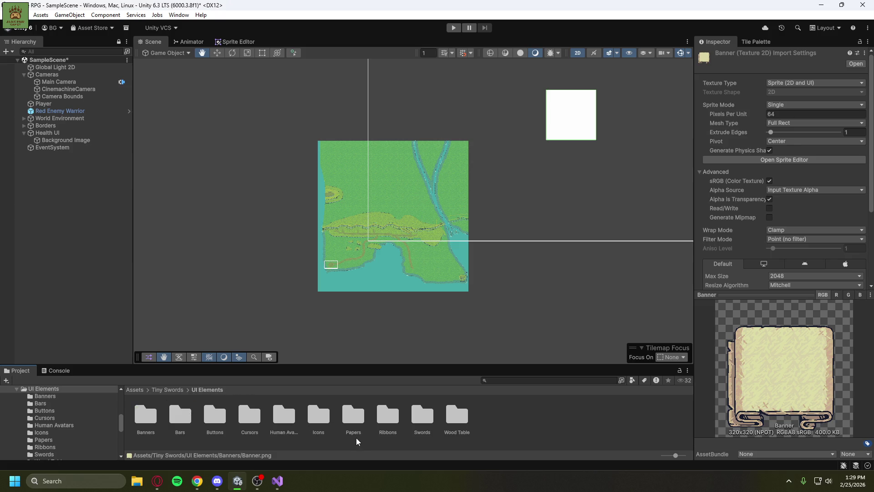
Open the Swords folder and select Swords 1, expanding it to show its sub-sprite.
click(422, 415)
double_click(424, 416)
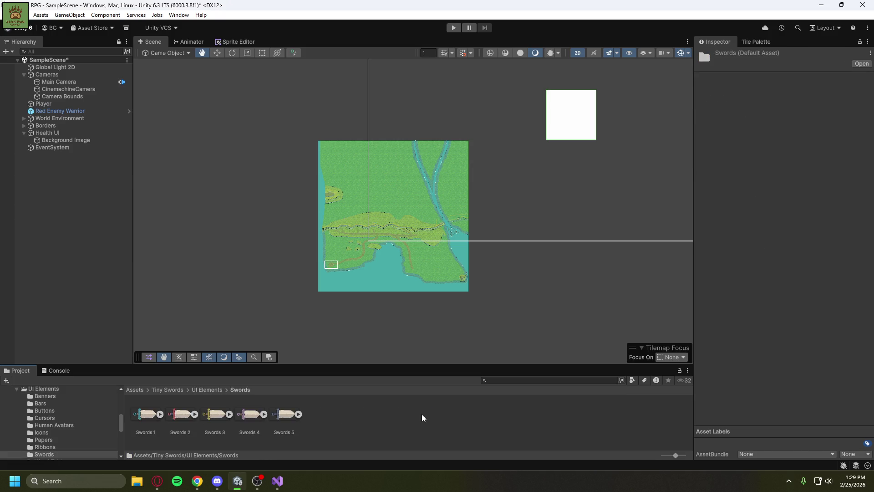
click(144, 418)
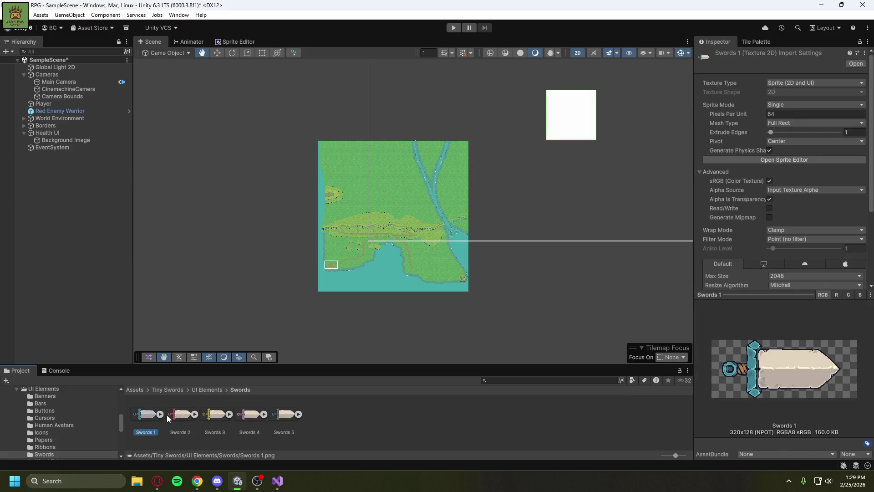
click(162, 414)
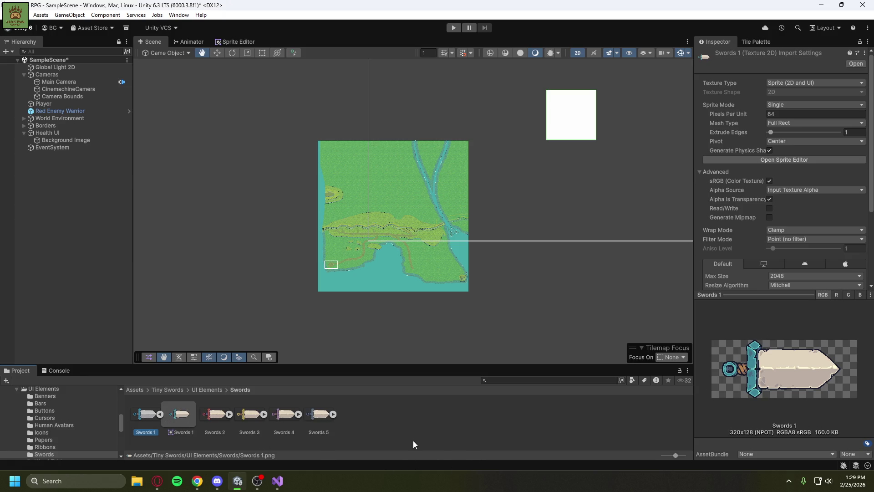
mouse_move(179, 414)
mouse_down()
mouse_move(656, 329)
mouse_move(733, 291)
mouse_move(768, 297)
mouse_up()
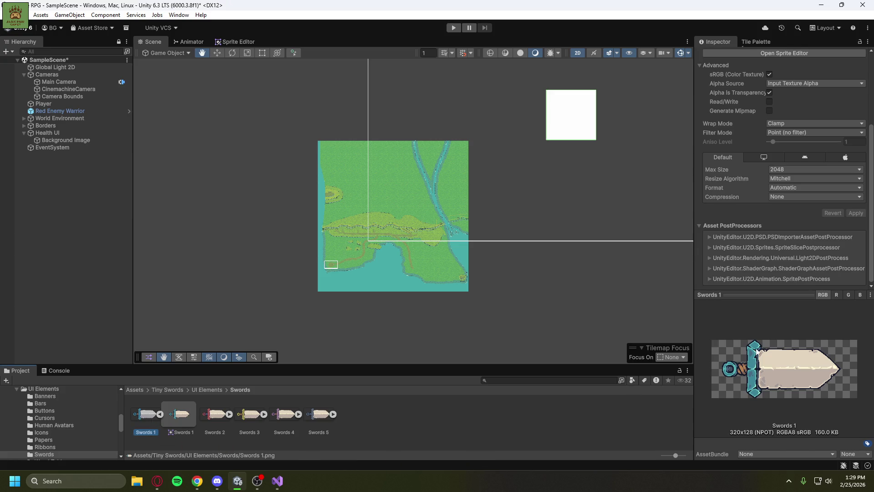
scroll(826, 255, up, 5)
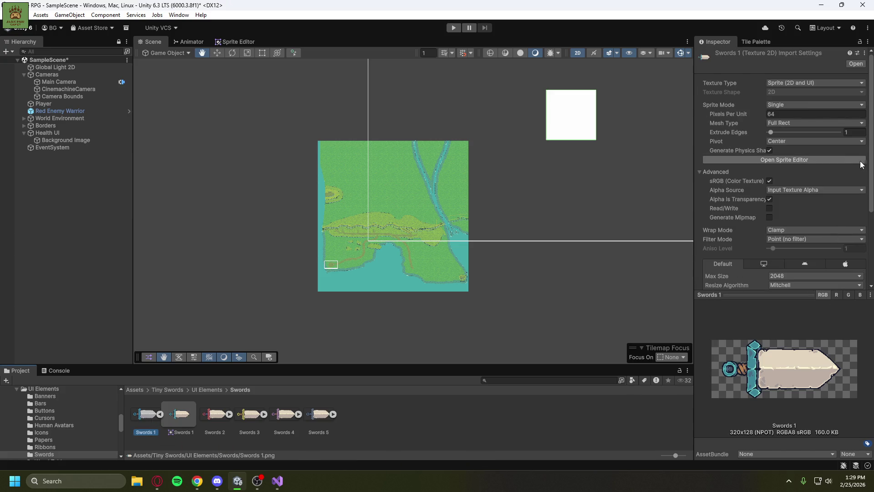
scroll(867, 171, down, 5)
scroll(867, 171, up, 5)
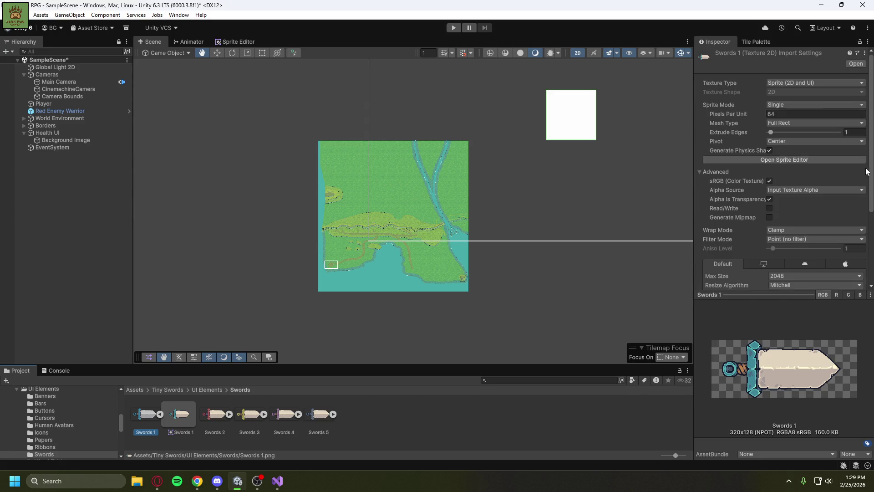
click(62, 142)
Assign the Swords 1 sprite to Background Image and anchor it to the top-left.
click(842, 50)
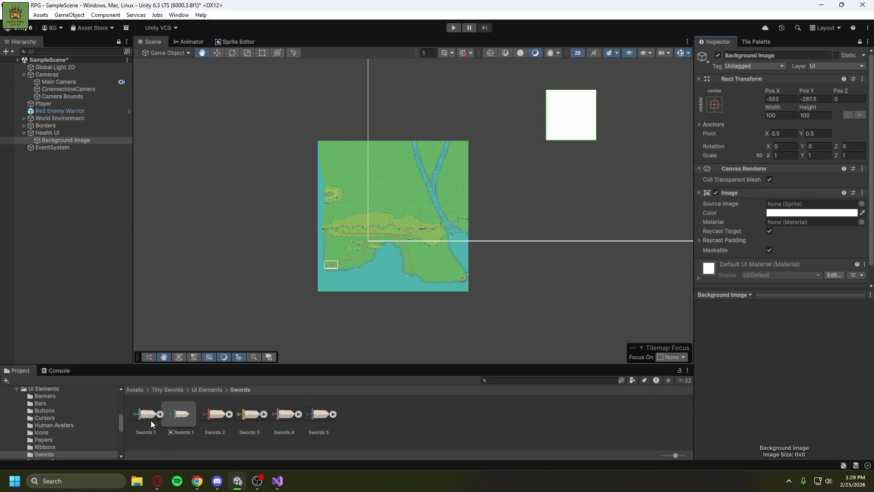
mouse_move(180, 415)
mouse_down()
mouse_move(665, 208)
mouse_move(803, 203)
mouse_up()
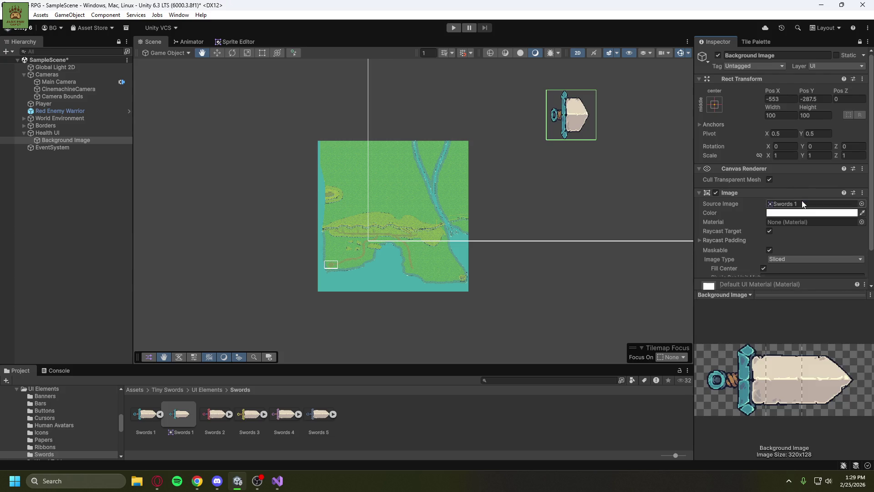
drag(625, 189, 572, 236)
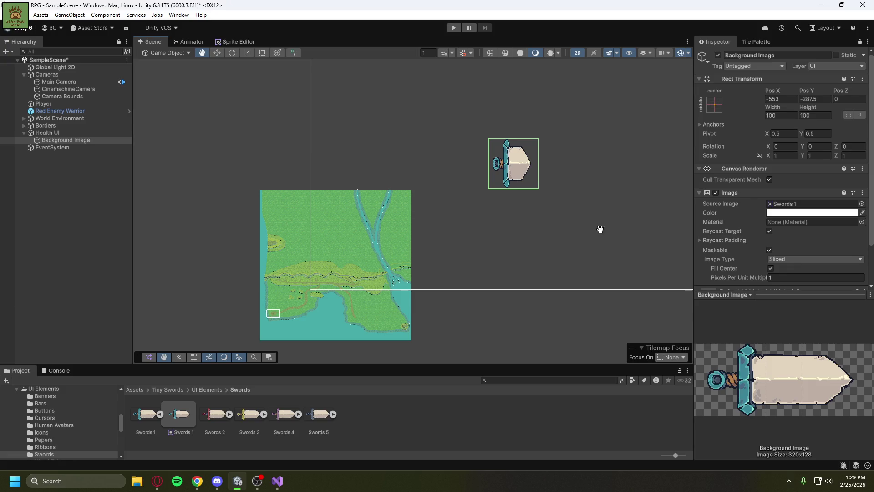
click(715, 106)
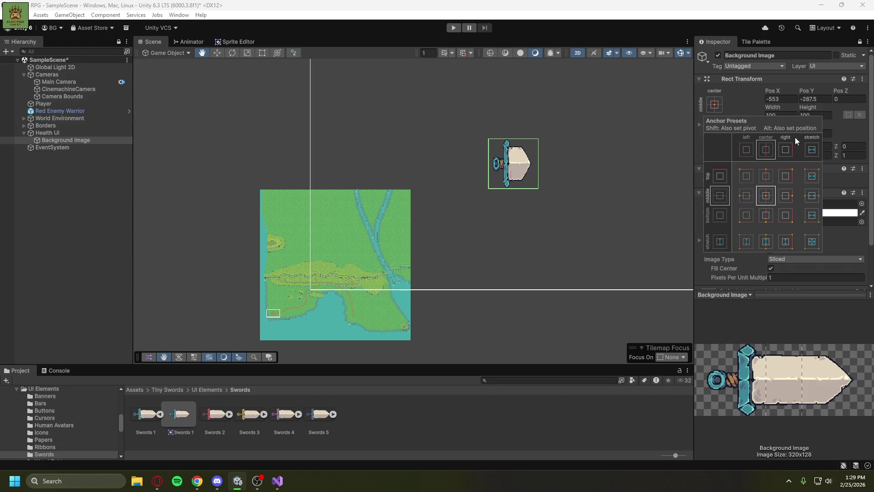
click(747, 176)
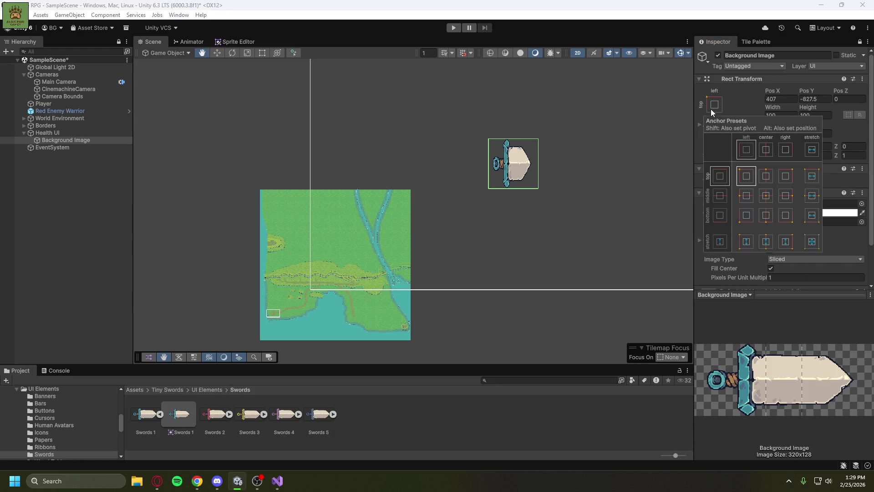
click(747, 175)
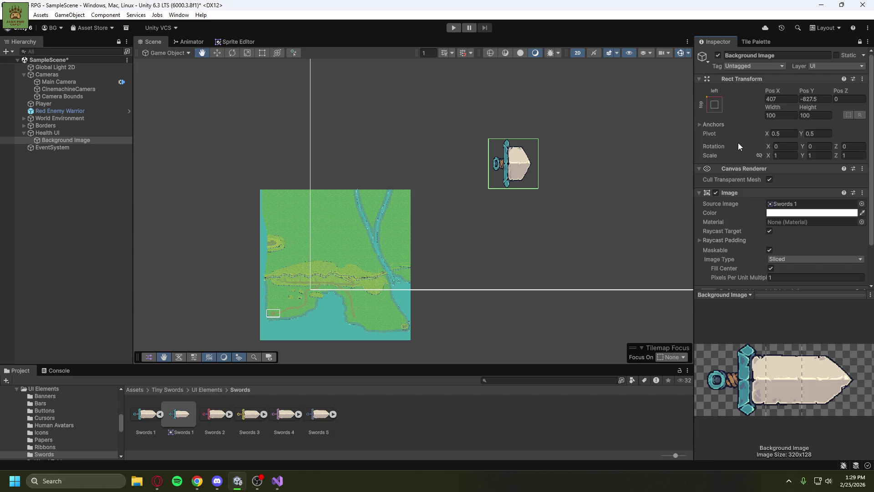
scroll(621, 192, down, 5)
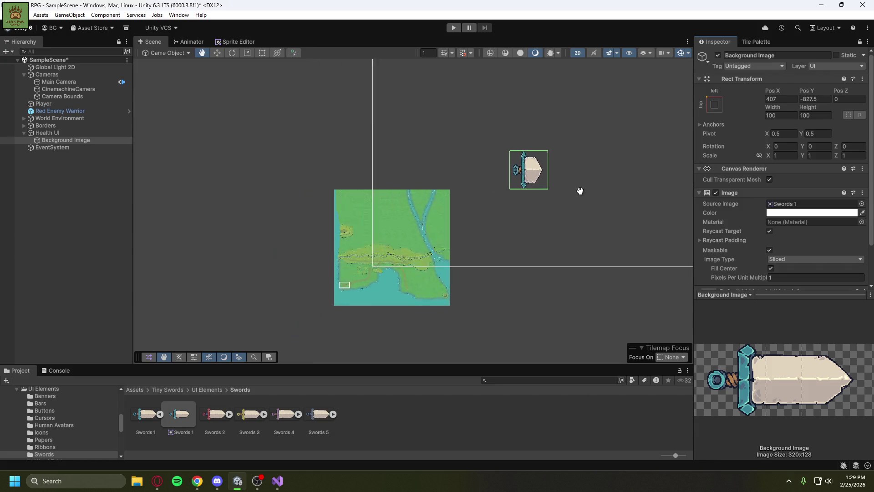
click(698, 125)
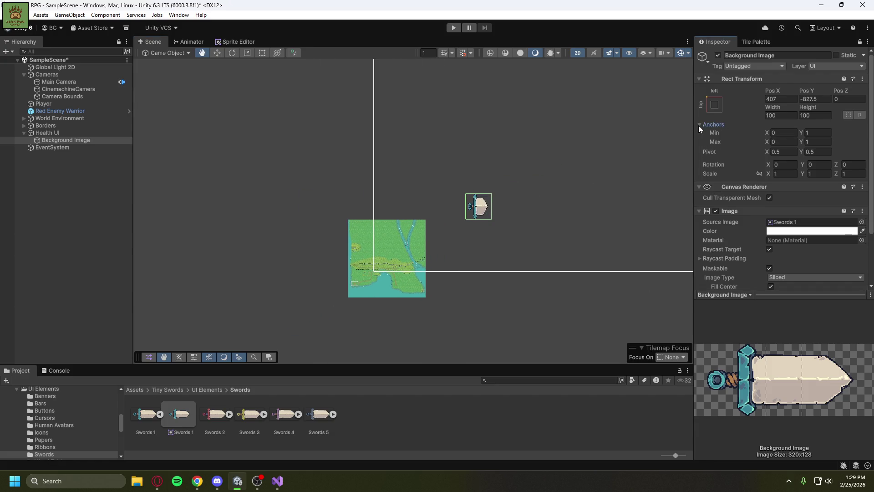
scroll(594, 162, down, 2)
mouse_move(594, 163)
mouse_down()
mouse_move(492, 248)
mouse_move(543, 209)
mouse_up()
Move the sword image to the canvas's top-left corner and drag its right edge wider.
click(217, 53)
mouse_move(442, 259)
mouse_down()
mouse_move(438, 201)
mouse_move(374, 107)
mouse_up()
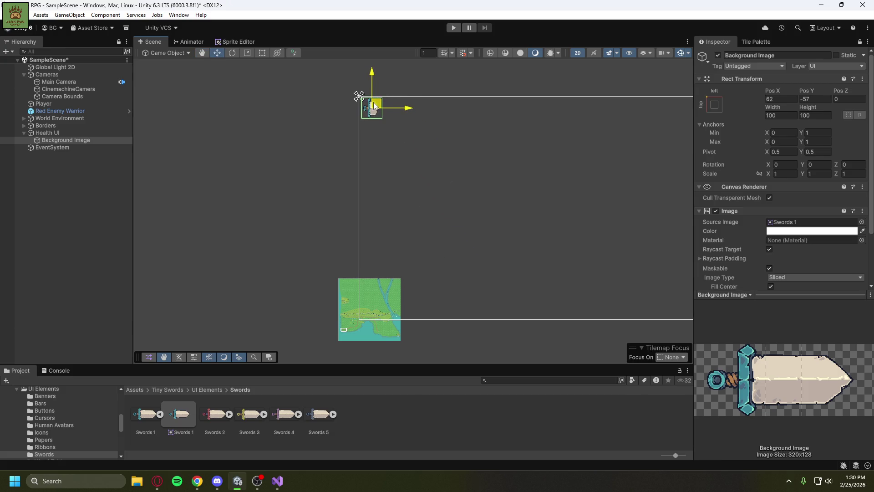
scroll(408, 111, down, 1)
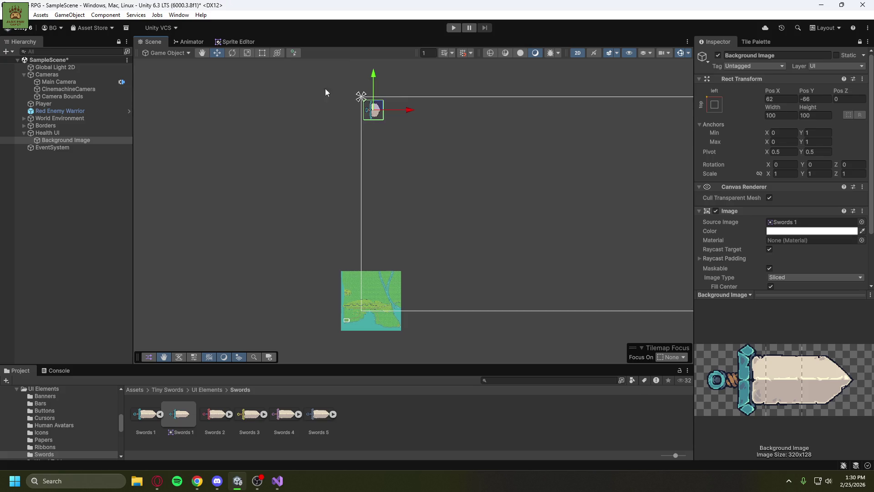
click(263, 55)
mouse_move(384, 110)
mouse_down()
mouse_move(437, 112)
mouse_move(425, 111)
mouse_up()
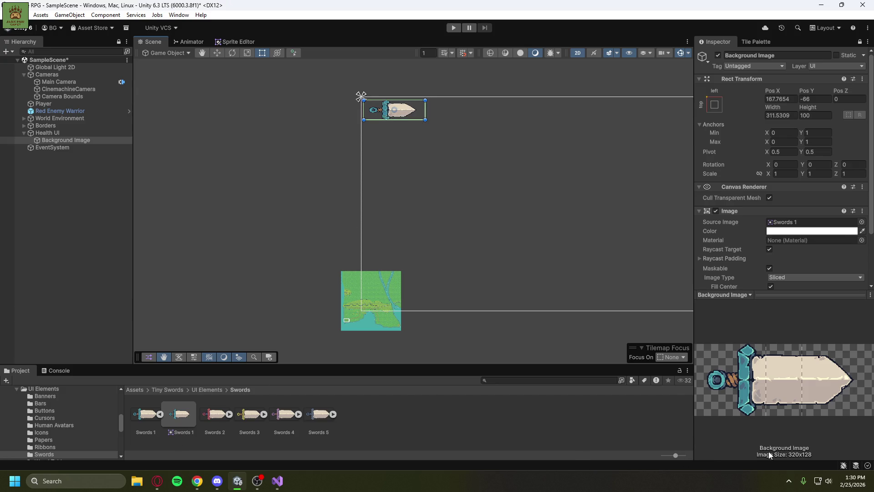
Set the sword image's Width to 320 and Height to 128.
click(779, 115)
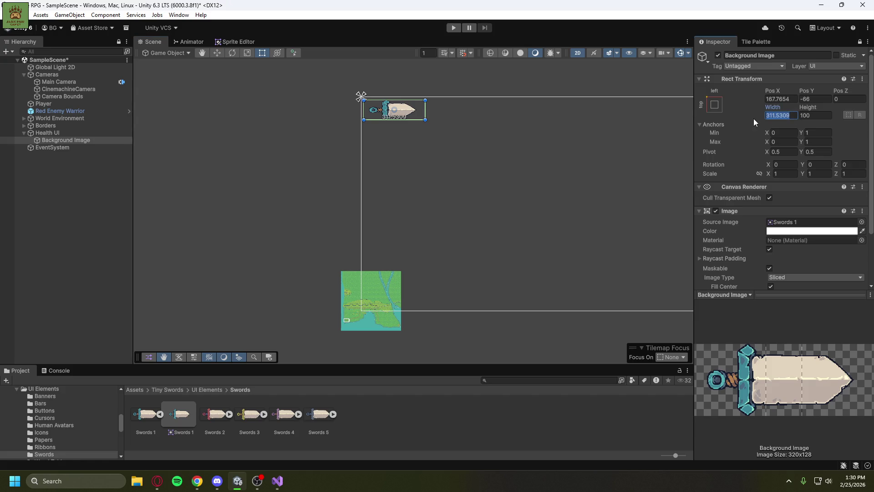
text(320)
click(800, 115)
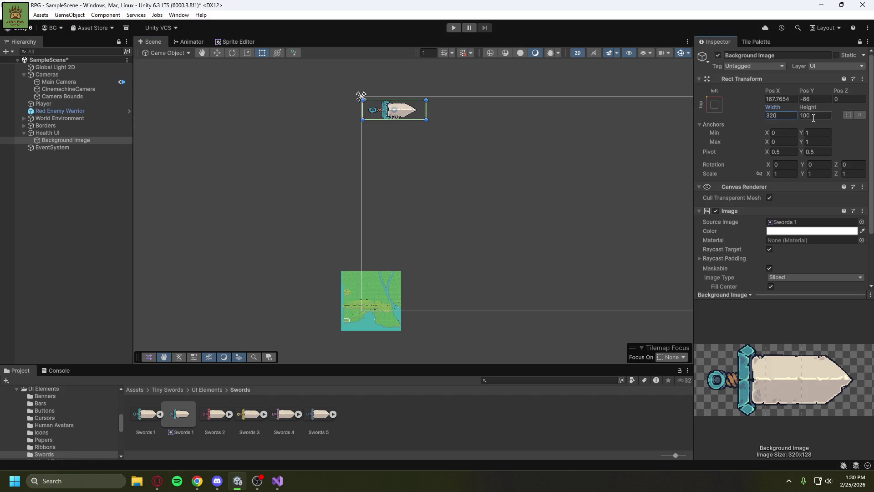
text(128)
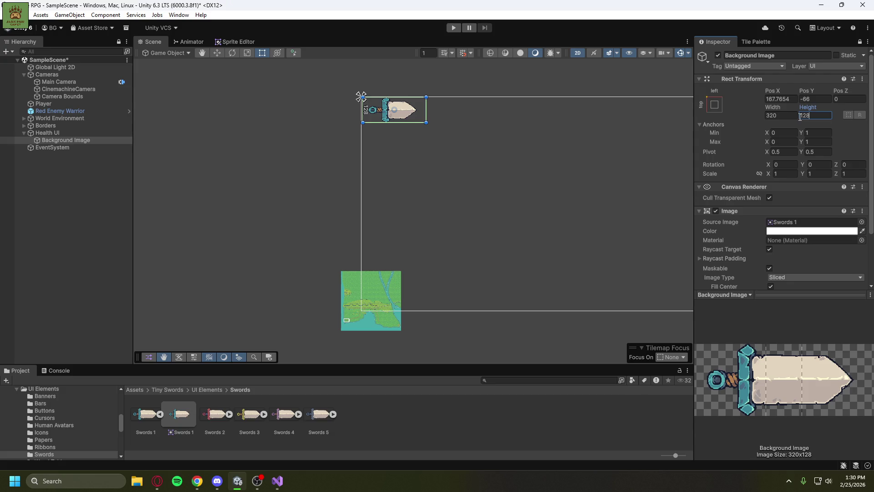
Play the game to preview the sword banner at top-left, then stop it.
key(ctrl+p)
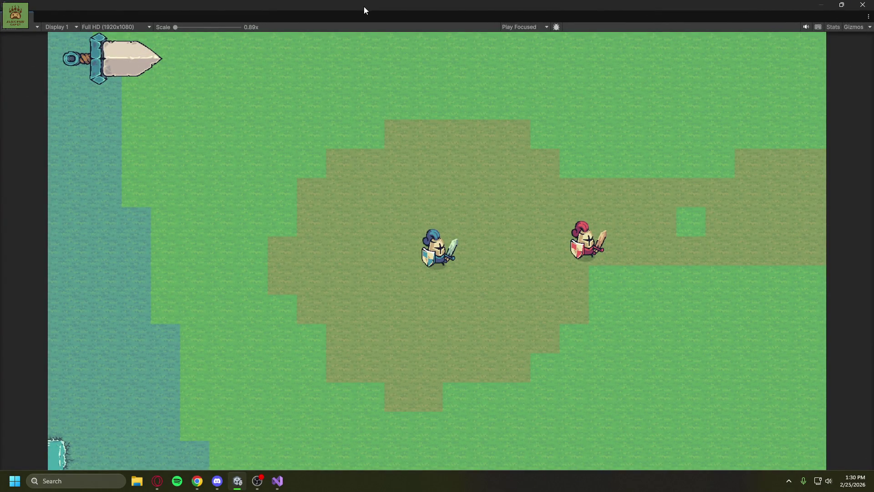
key(ctrl+p)
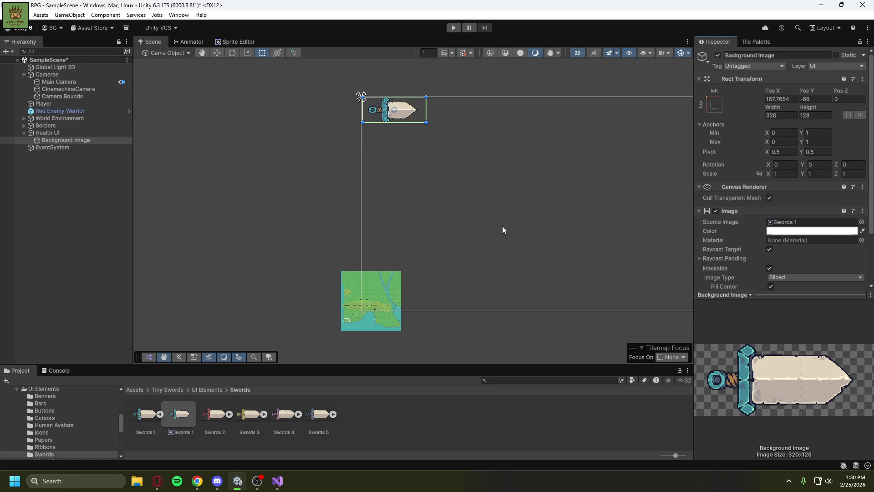
click(205, 392)
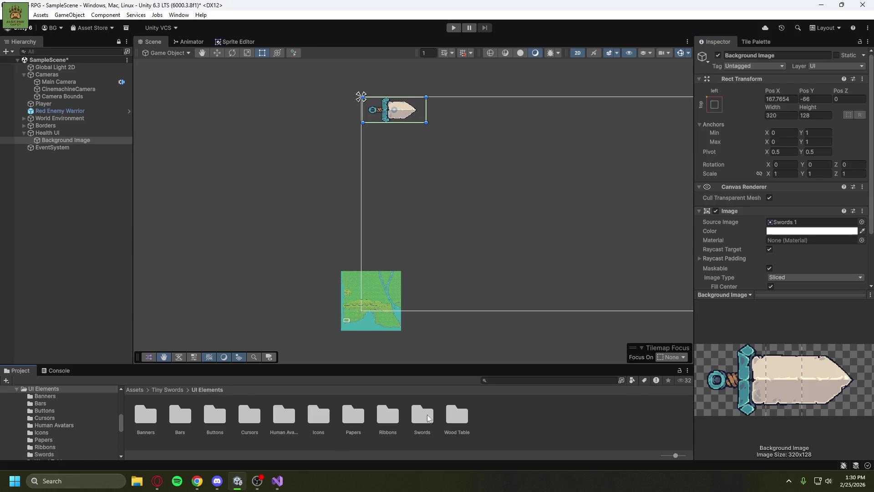
Open the Human Avatars folder and look at the Avatars_01 knight-head sprite.
double_click(296, 422)
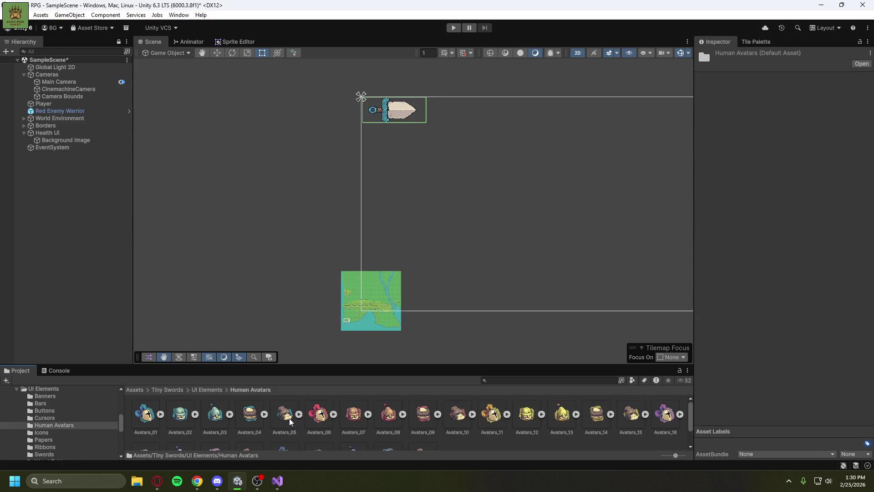
click(145, 415)
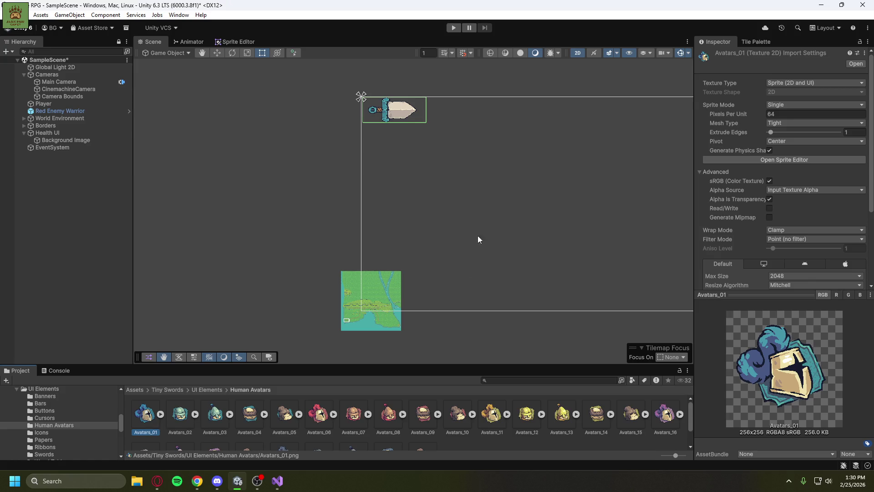
click(63, 141)
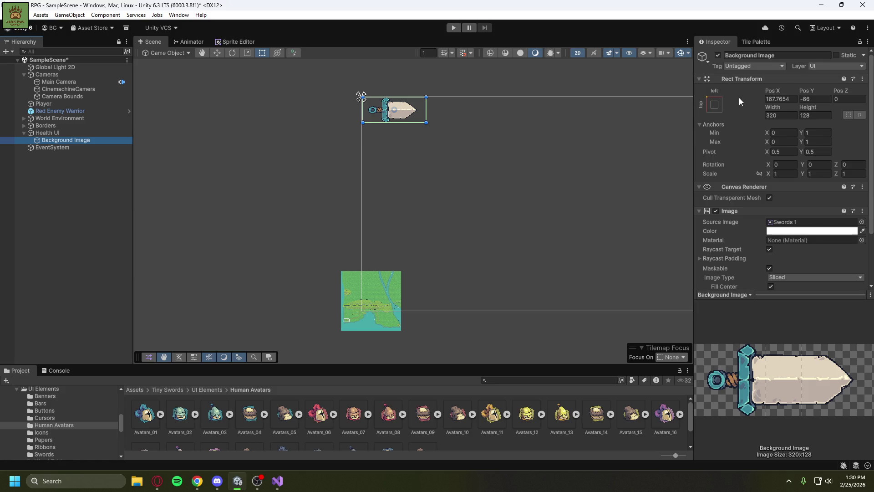
click(31, 133)
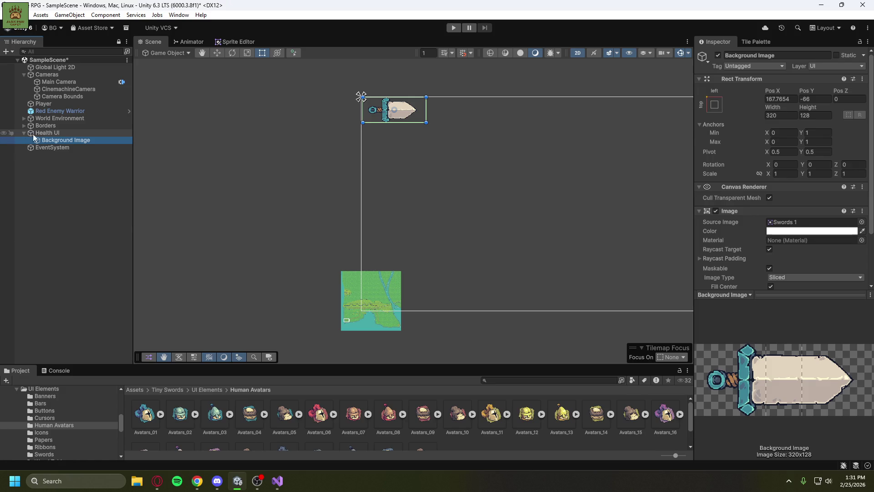
Add a new UI Image under Health UI and rename Background Image to 'Sword Image'.
right_click(48, 133)
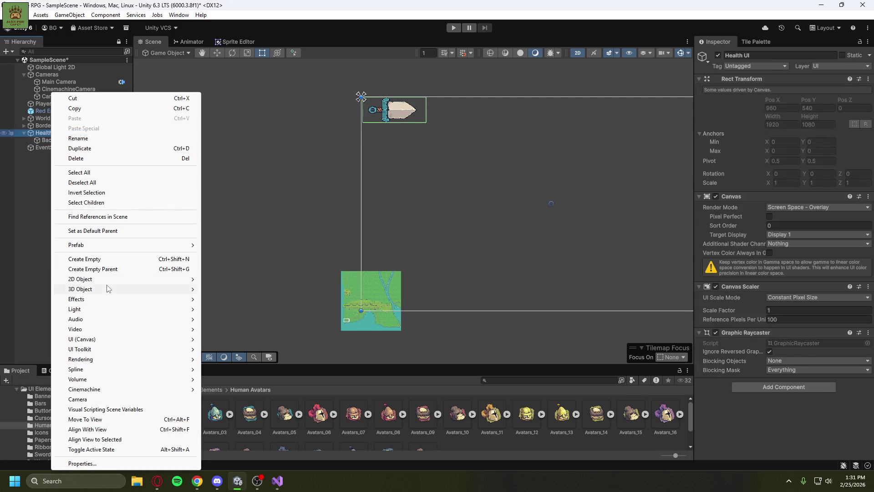
mouse_move(107, 345)
click(223, 339)
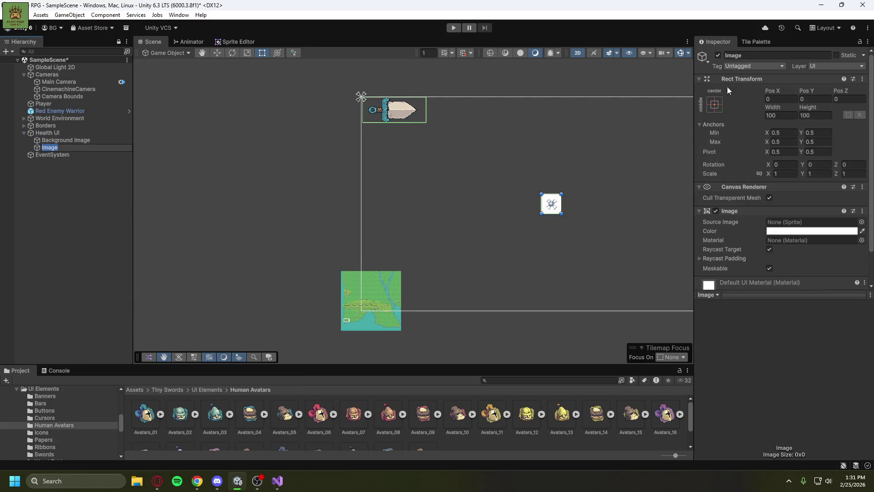
click(78, 141)
click(78, 141)
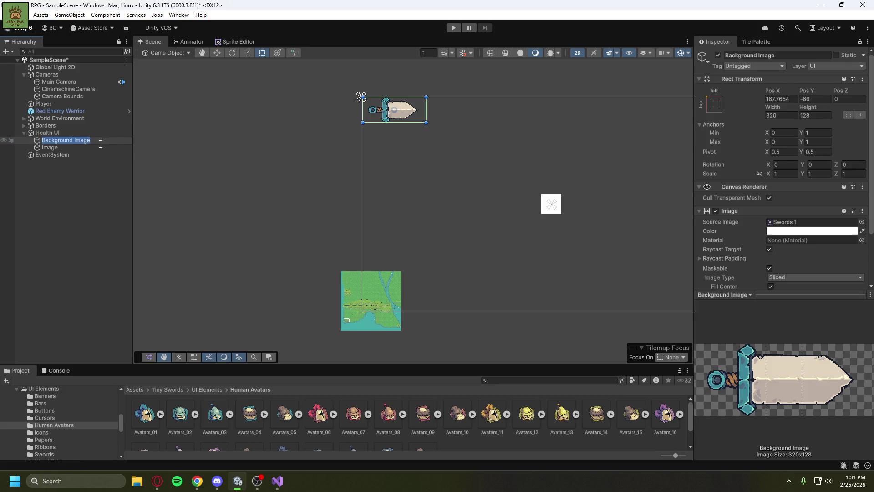
text(Sword)
text( Image)
click(77, 148)
Rename the new image to 'Head Image'.
double_click(76, 149)
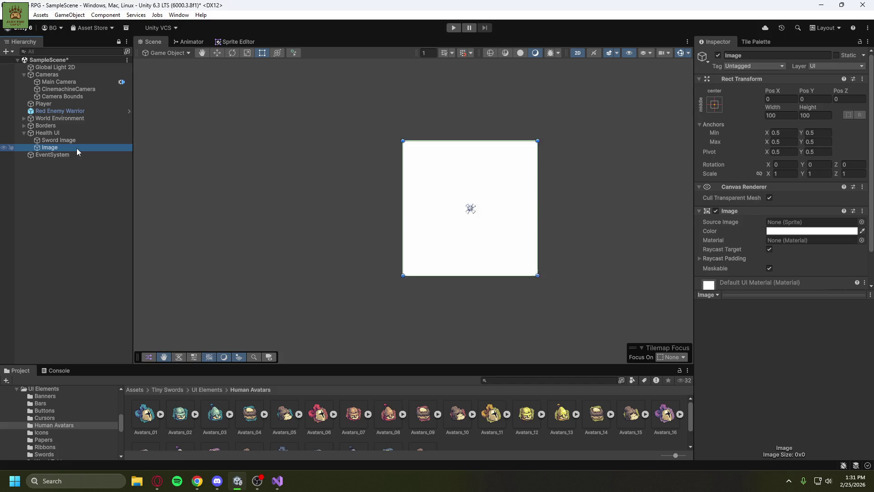
click(76, 148)
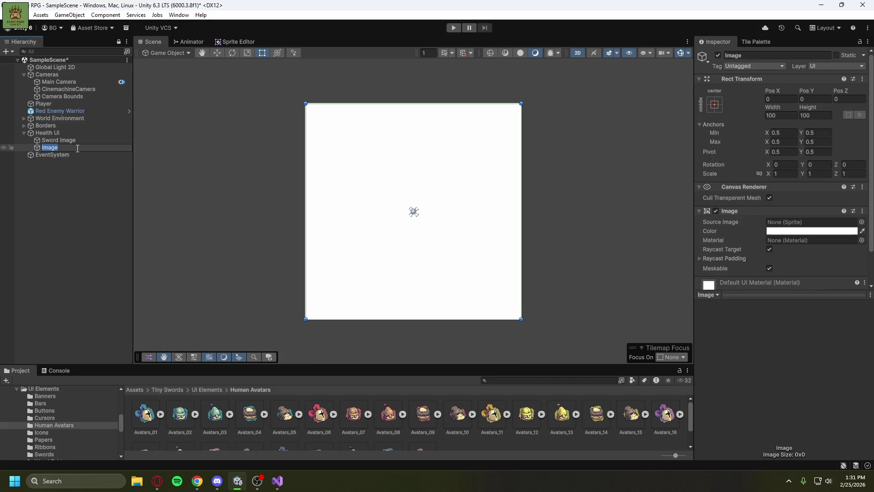
text(Head Im)
text(age)
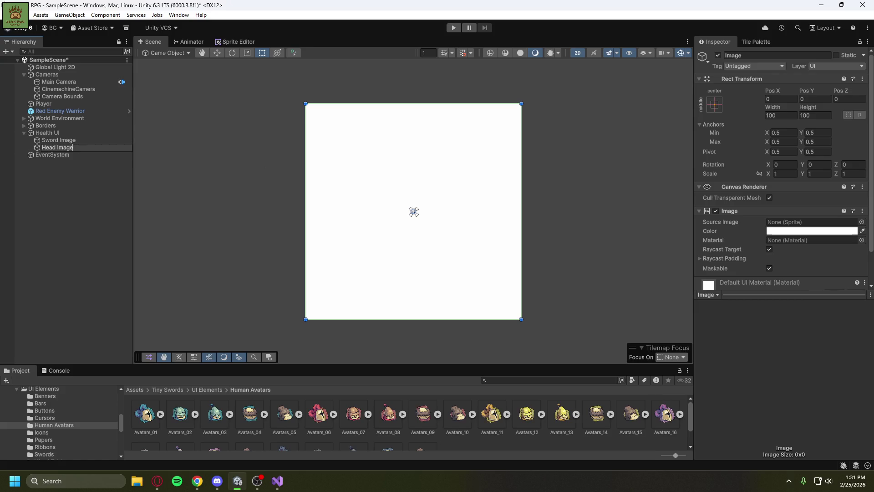
key(alt+Tab)
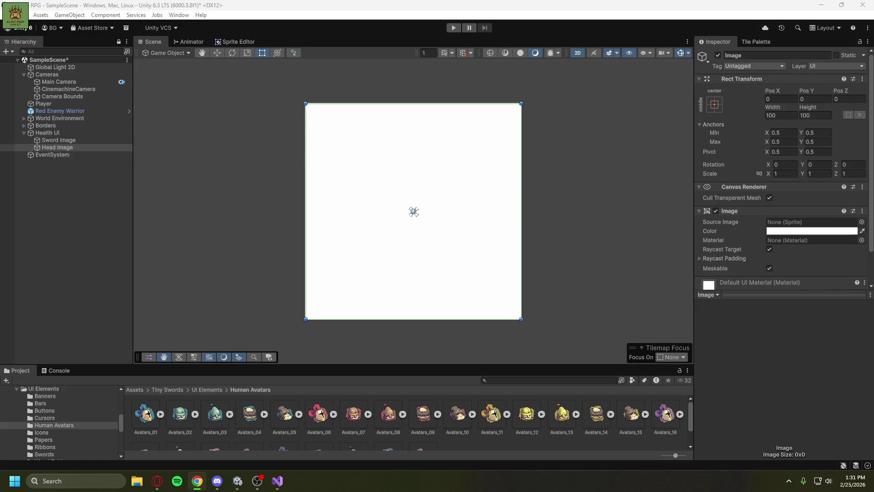
click(58, 217)
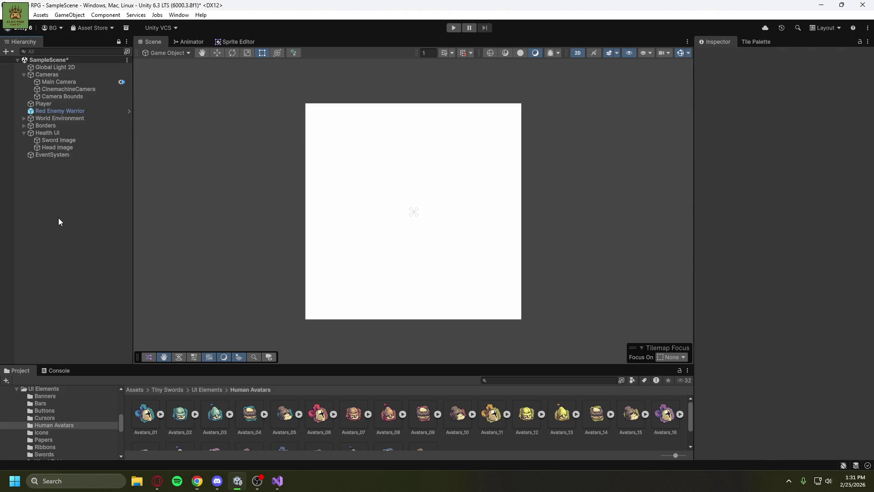
Lock the Inspector on Head Image and assign the Avatars_01 knight-head sprite as its Source Image.
scroll(256, 242, down, 4)
scroll(258, 235, down, 6)
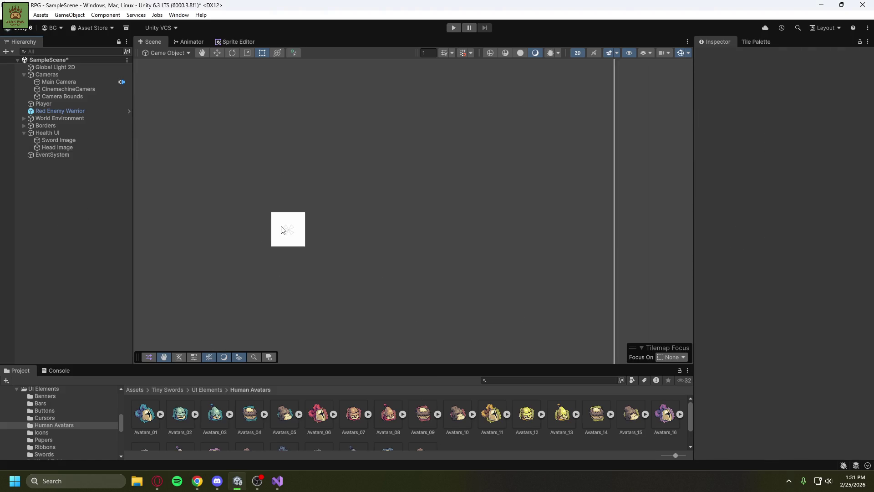
drag(297, 228, 463, 232)
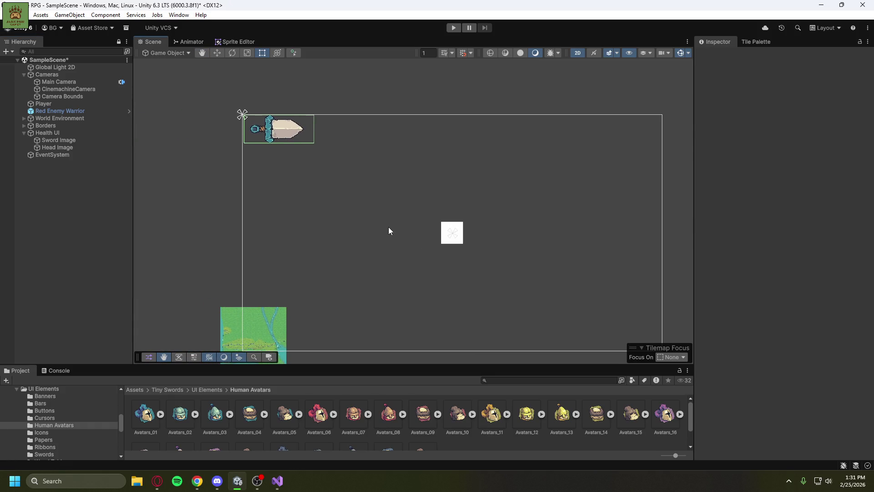
click(78, 150)
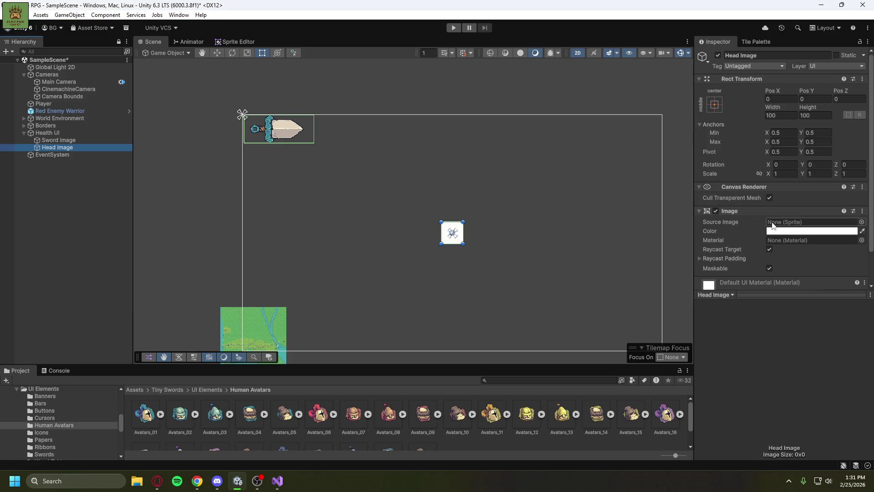
click(859, 42)
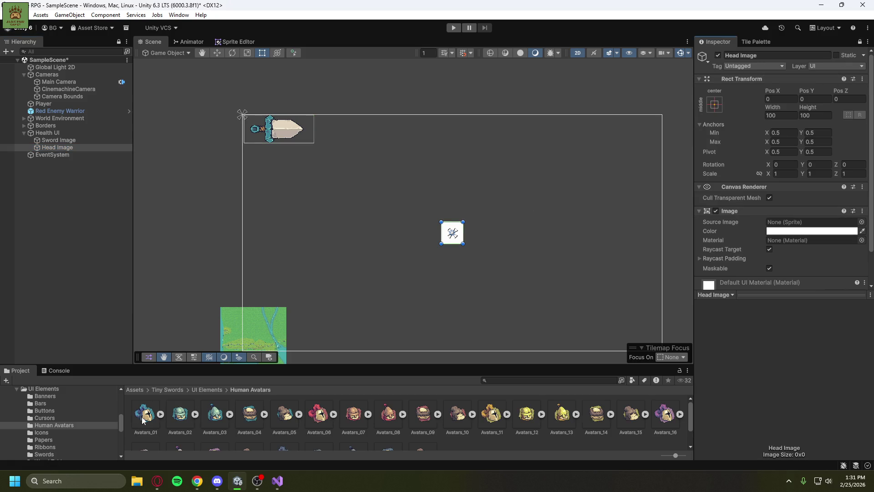
click(160, 414)
mouse_move(180, 413)
mouse_down()
mouse_move(439, 376)
mouse_move(818, 240)
mouse_move(814, 199)
mouse_up()
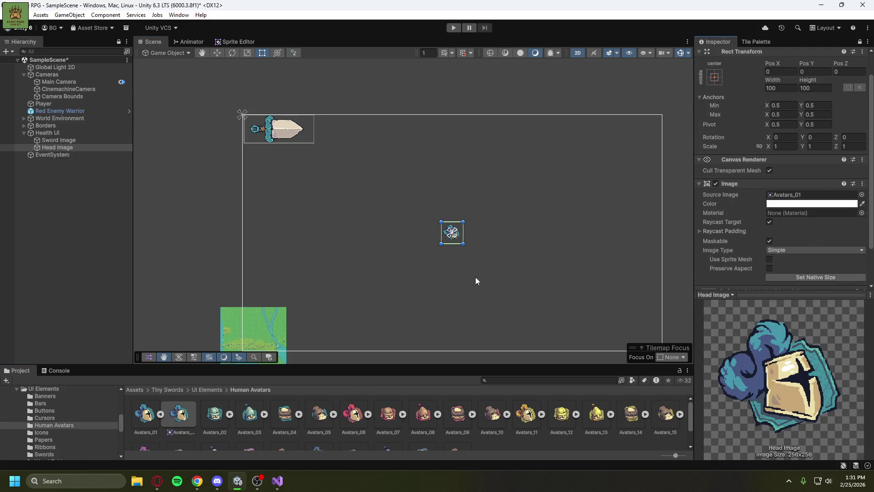
Move Head Image onto the sword banner's left end and size it 256 by 256.
click(215, 53)
drag(455, 234, 257, 125)
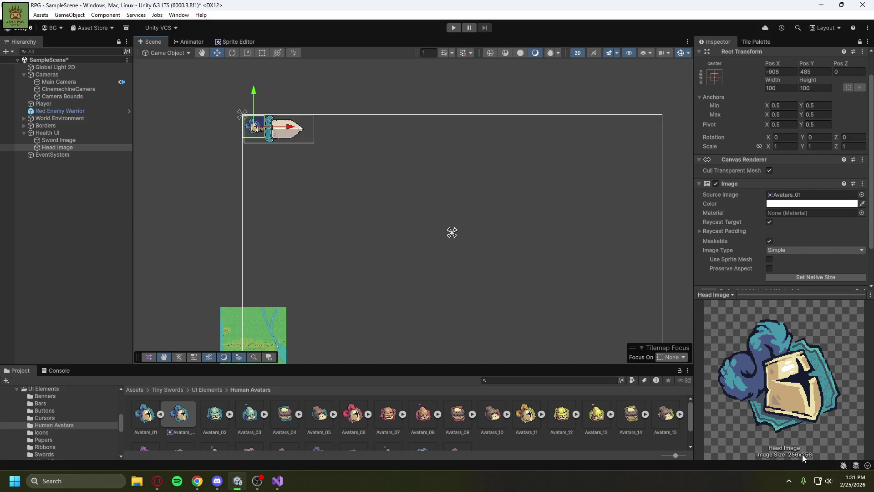
click(776, 88)
text(256)
key(Tab)
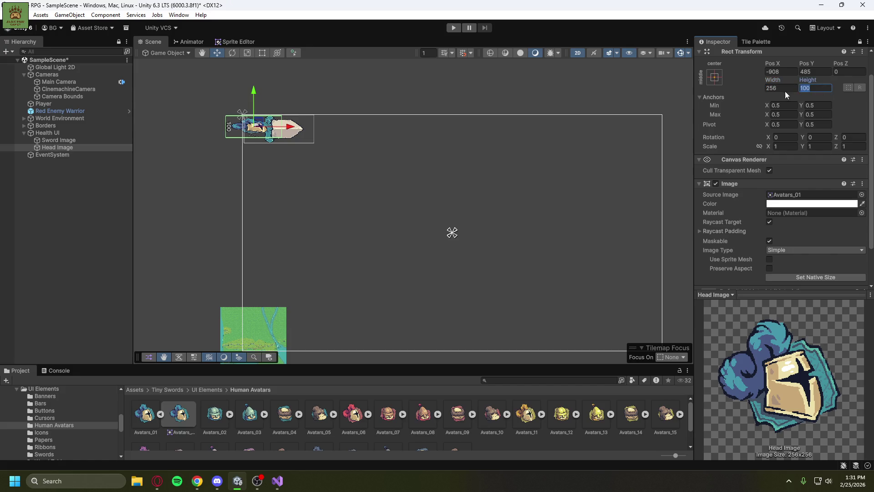
text(256)
Shift the Sword Image banner slightly right beneath the knight head.
click(296, 139)
mouse_move(284, 128)
mouse_down()
mouse_move(295, 130)
mouse_move(254, 132)
mouse_move(299, 136)
mouse_up()
click(251, 132)
click(298, 131)
click(256, 139)
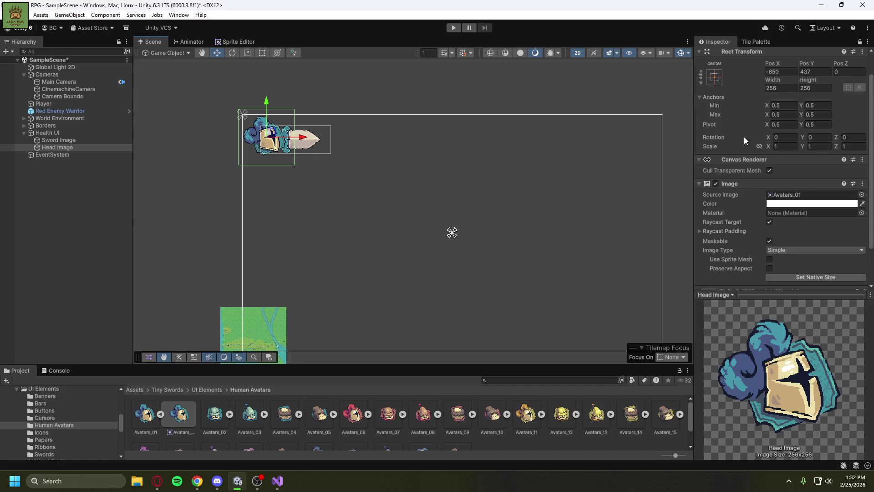
Scale Head Image proportionally to 0.75 and nudge it up-left to about -869, 452.
click(759, 146)
text(0.8)
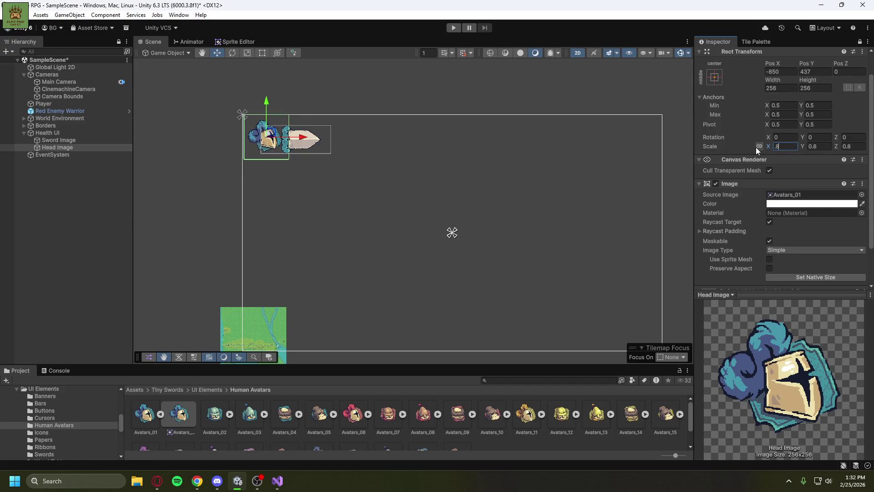
key(BackSpace)
text(75)
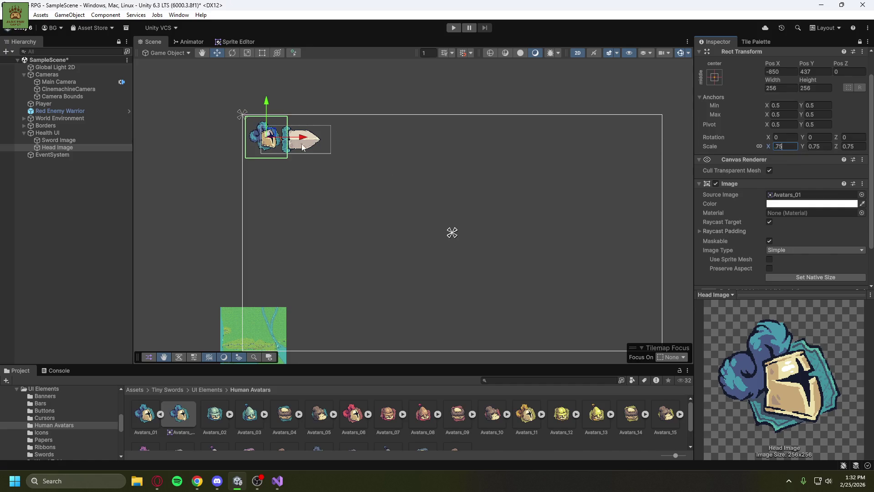
drag(269, 137, 268, 135)
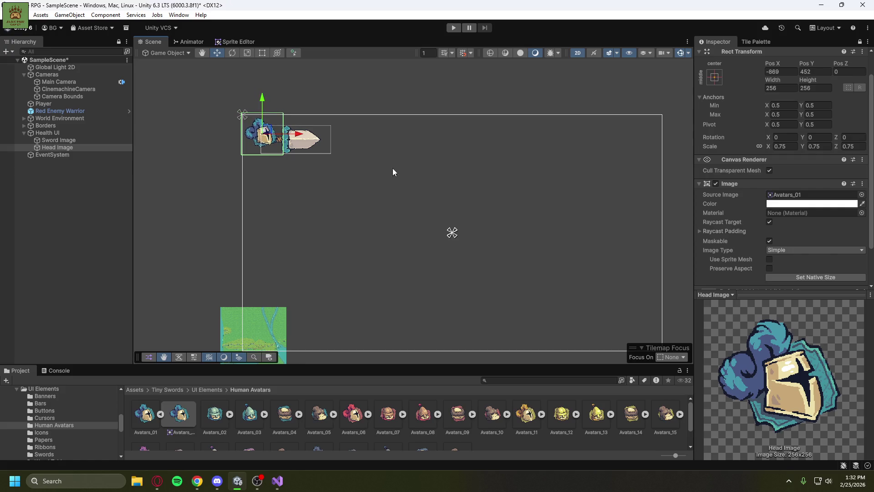
Keep Head Image's Image Type as Simple, then bring up Health UI's Hierarchy actions.
scroll(856, 228, down, 2)
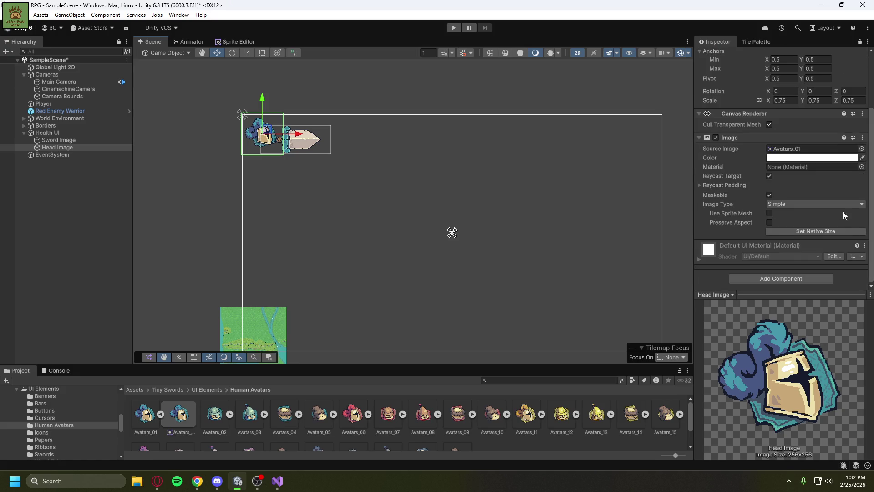
click(838, 205)
click(871, 217)
scroll(872, 226, up, 1)
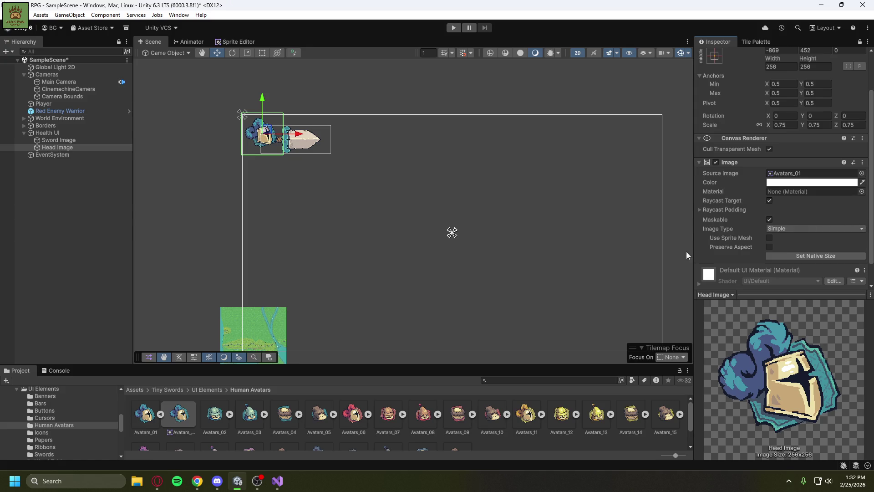
right_click(59, 133)
Add a new UI Image under Health UI named 'Head Image Shadow'.
mouse_move(98, 340)
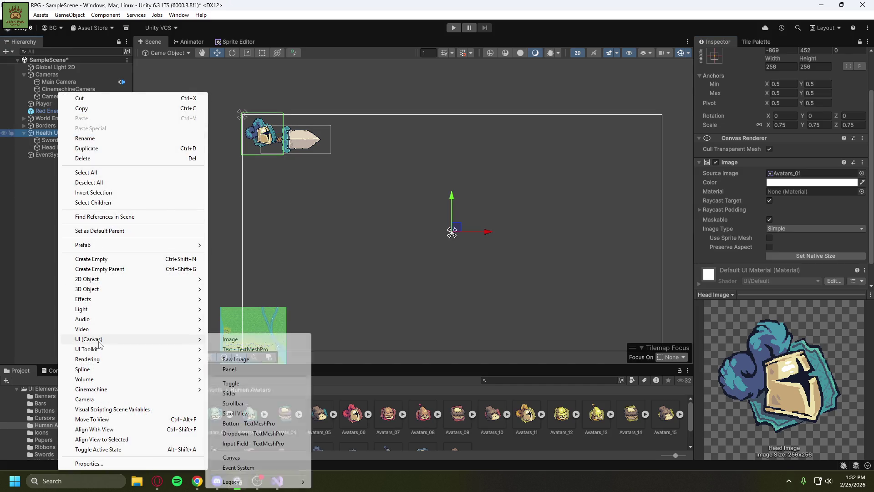
click(249, 338)
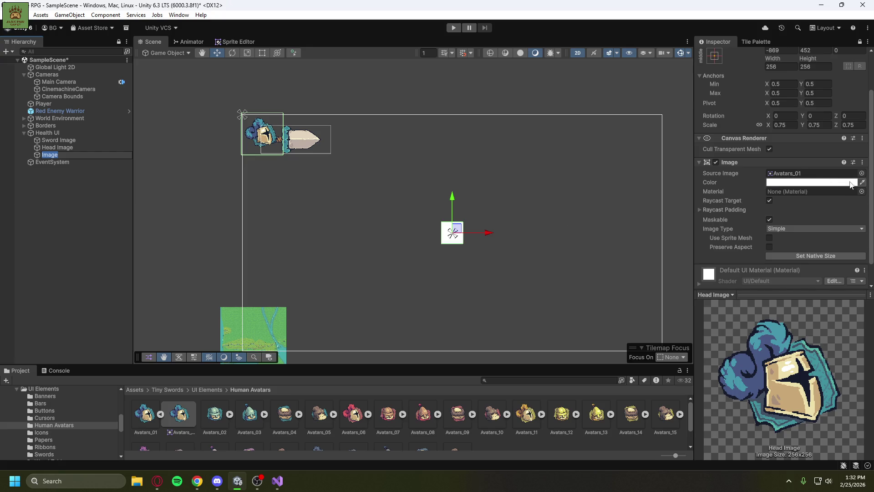
scroll(871, 183, down, 2)
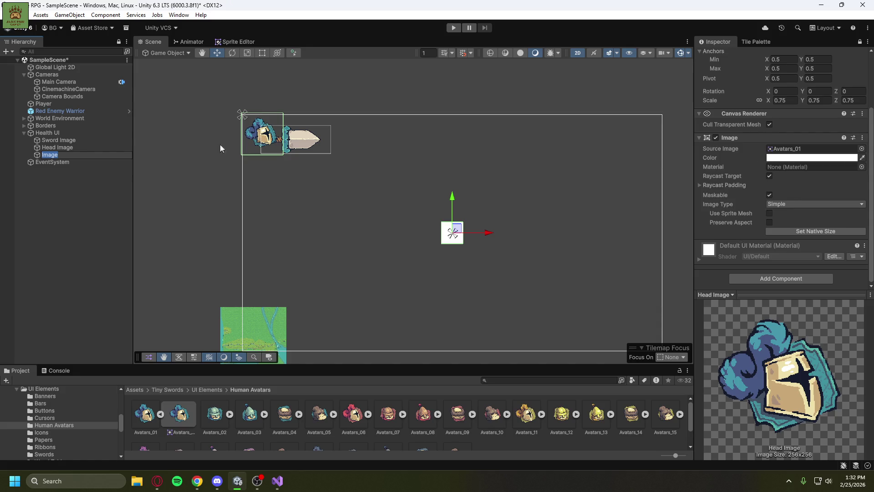
text(Head Image Shadpw)
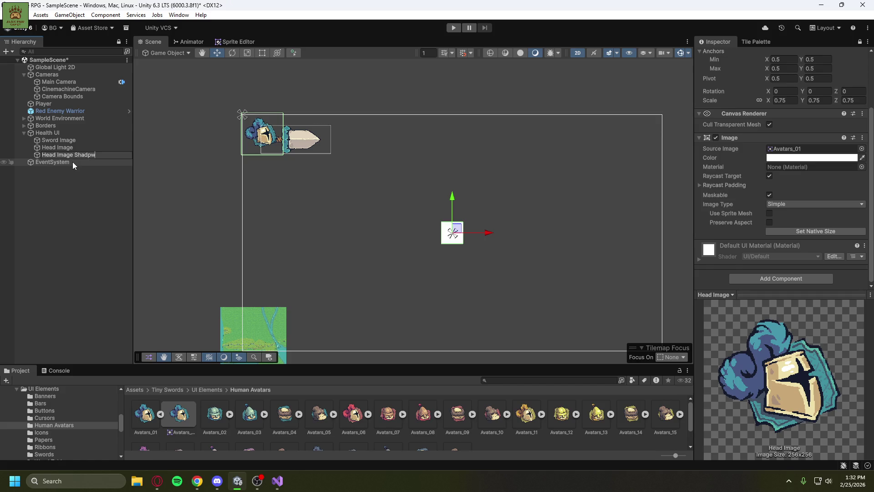
key(BackSpace)
key(BackSpace)
text(ow)
key(Return)
click(91, 198)
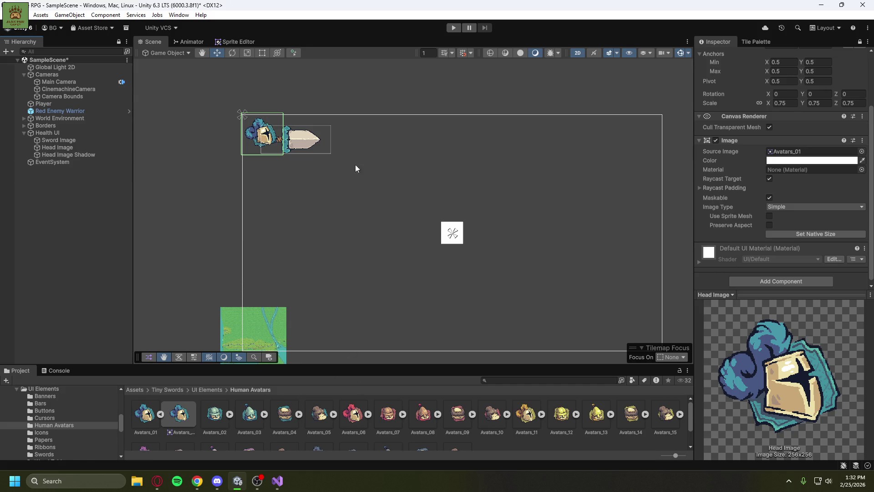
Assign the Avatars_01 knight-head sprite to Head Image Shadow's Source Image.
click(52, 155)
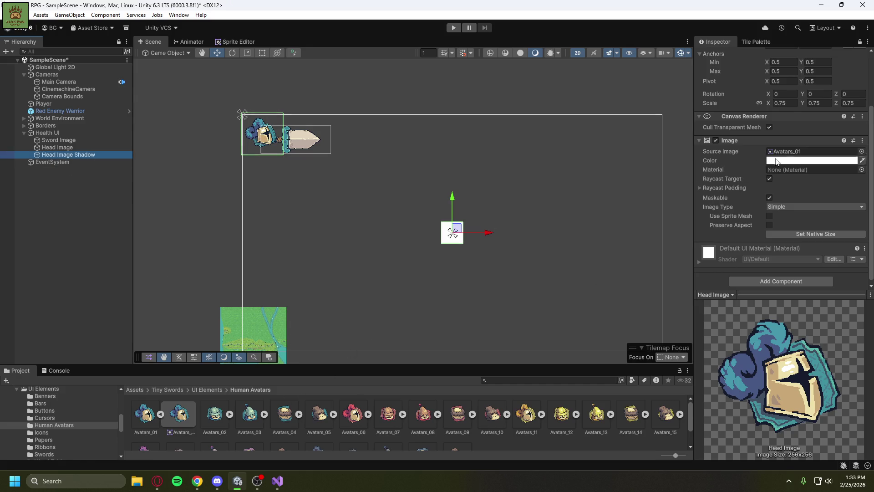
mouse_move(179, 414)
mouse_down()
mouse_move(759, 214)
mouse_move(799, 156)
mouse_up()
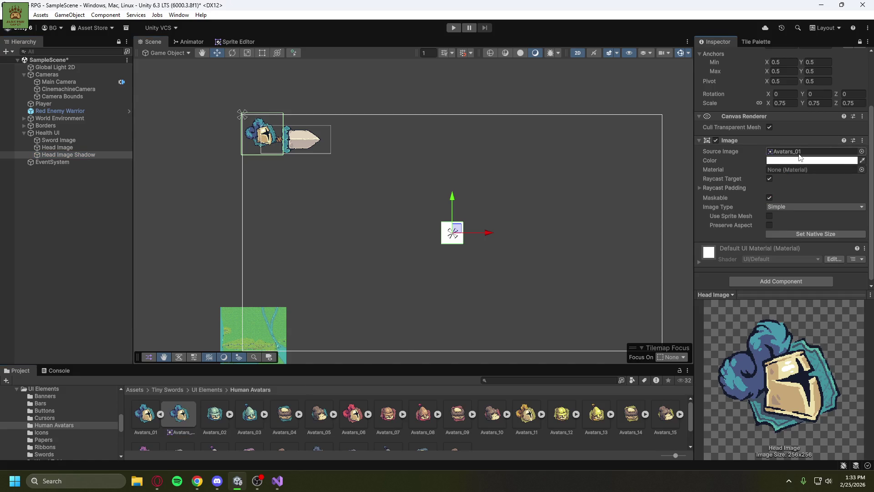
click(57, 149)
click(59, 155)
click(859, 43)
click(859, 42)
mouse_move(182, 414)
mouse_down()
mouse_move(594, 311)
mouse_move(784, 190)
mouse_up()
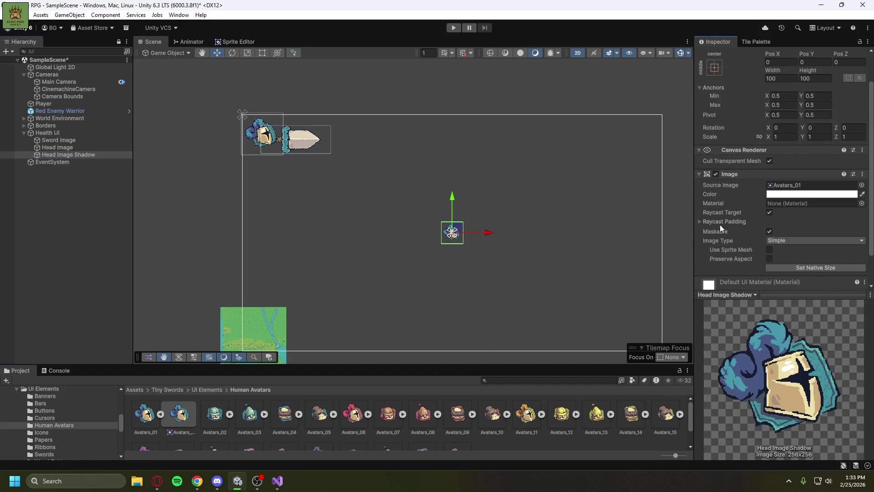
click(246, 132)
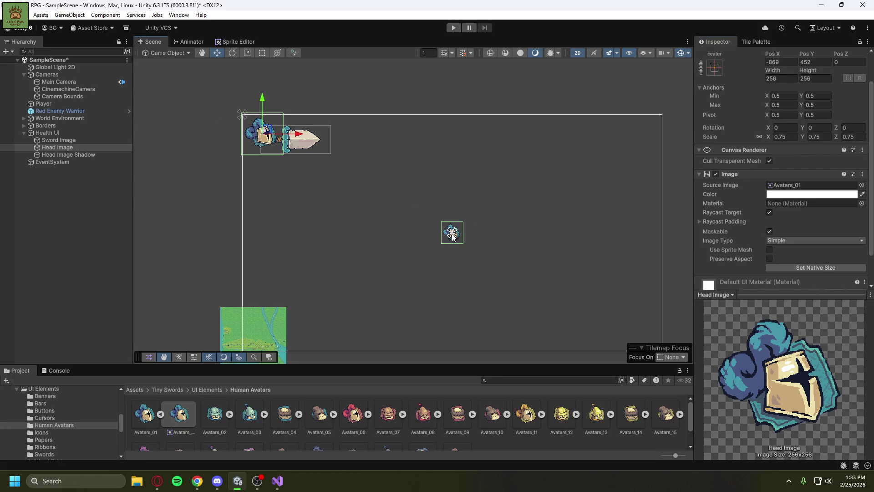
click(101, 156)
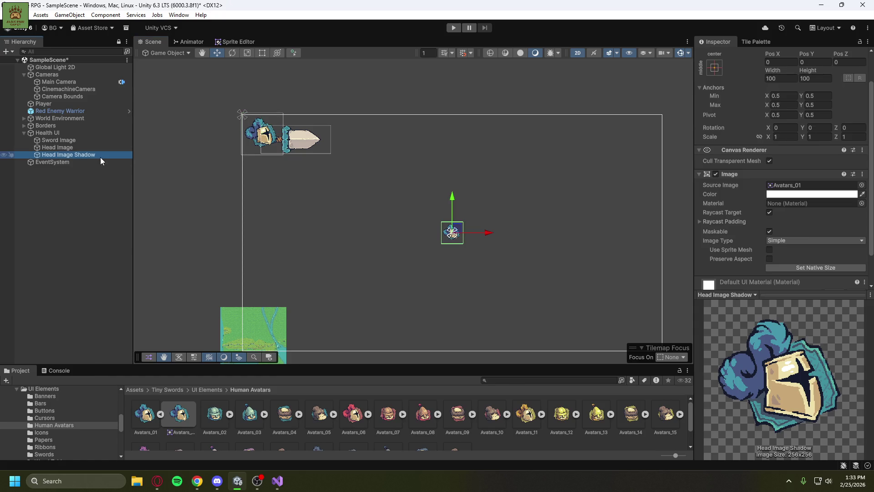
Delete Head Image Shadow and duplicate Head Image, renaming the copy 'Head Image Shaow'.
key(Delete)
click(75, 147)
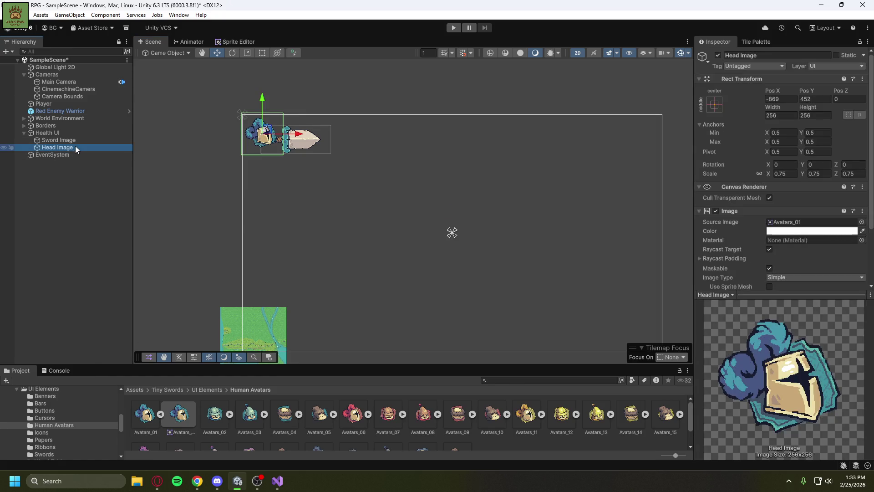
key(ctrl+d)
click(83, 155)
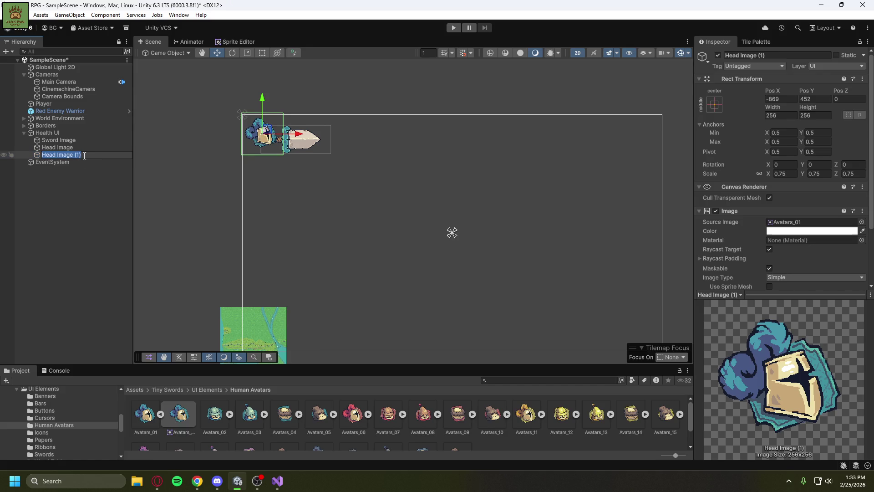
key(BackSpace)
text(Sh)
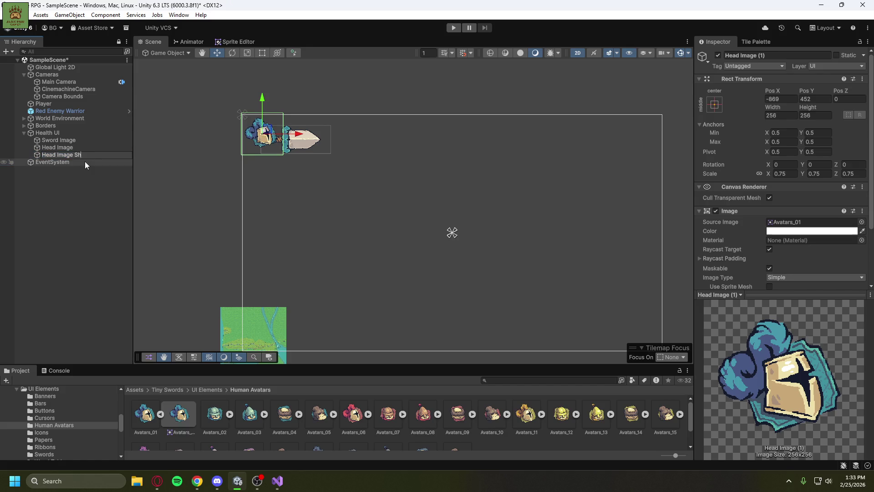
key(BackSpace)
key(BackSpace)
key(BackSpace)
Scale the copy to 0.78 and move Head Image below it so the icon draws on top.
click(790, 174)
key(BackSpace)
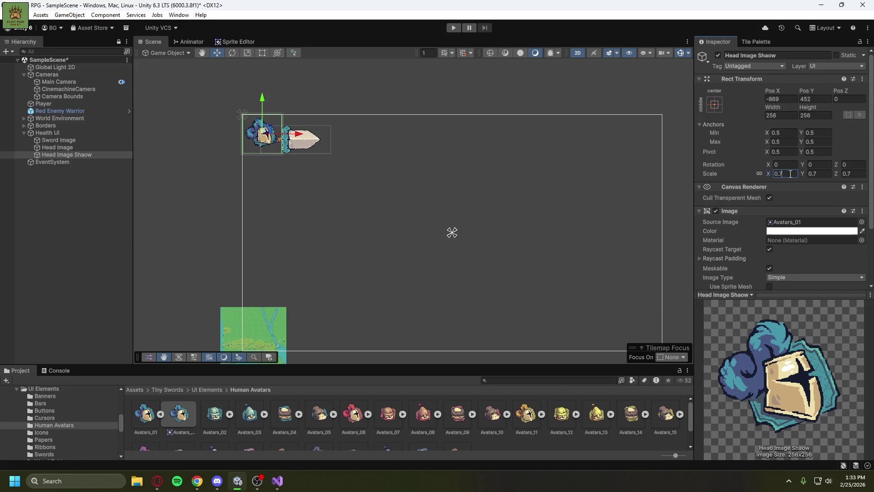
text(7)
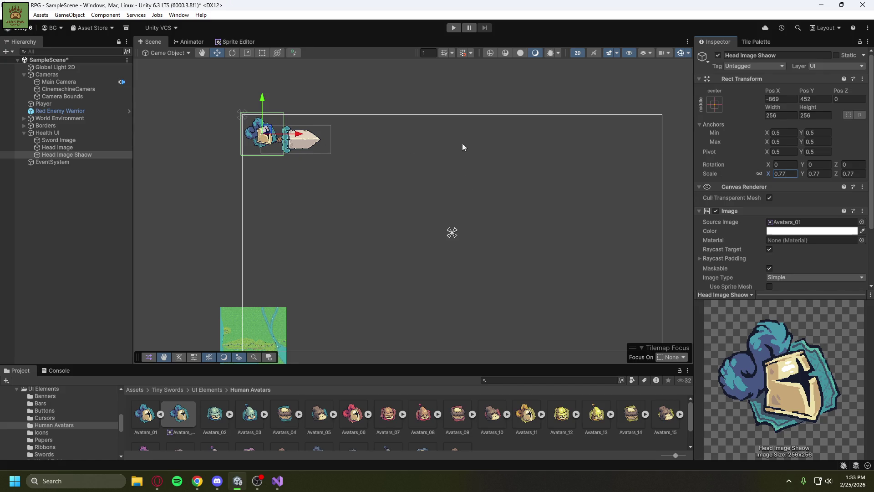
key(BackSpace)
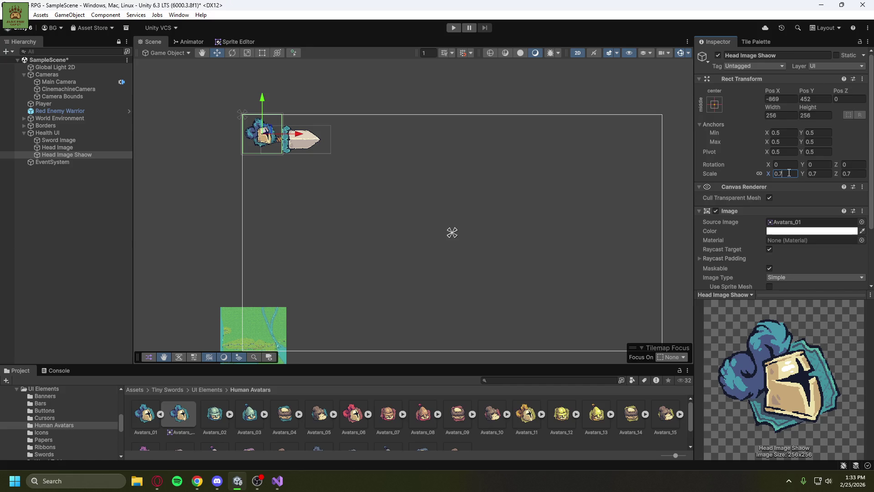
text(8)
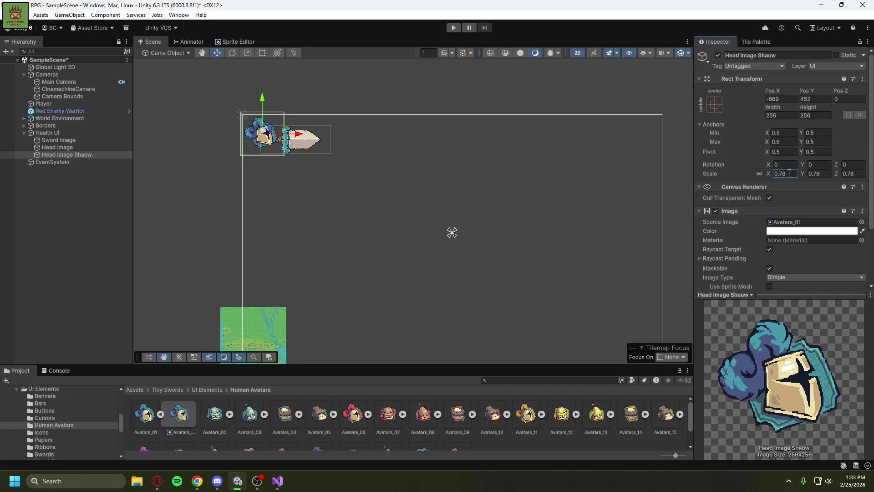
click(871, 253)
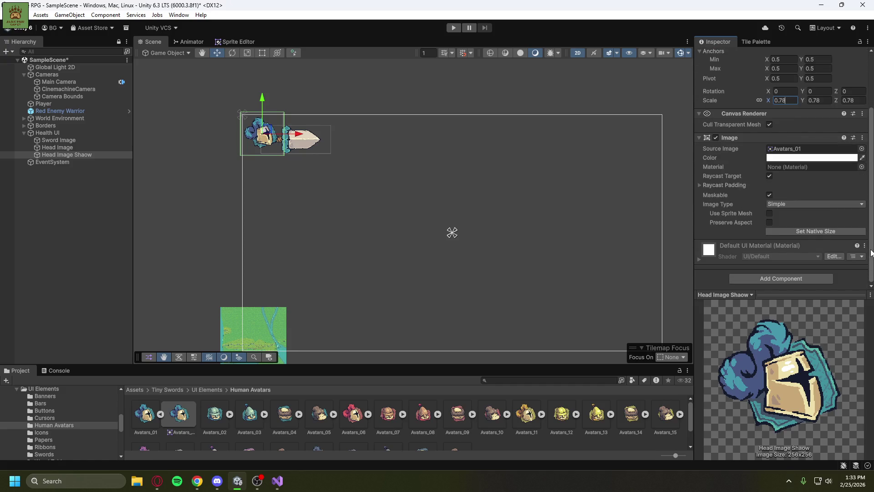
scroll(871, 254, up, 3)
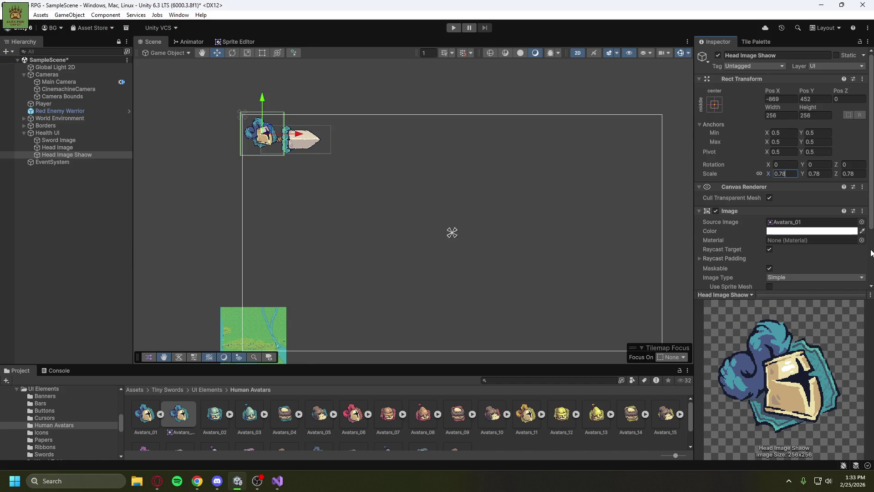
scroll(871, 253, down, 3)
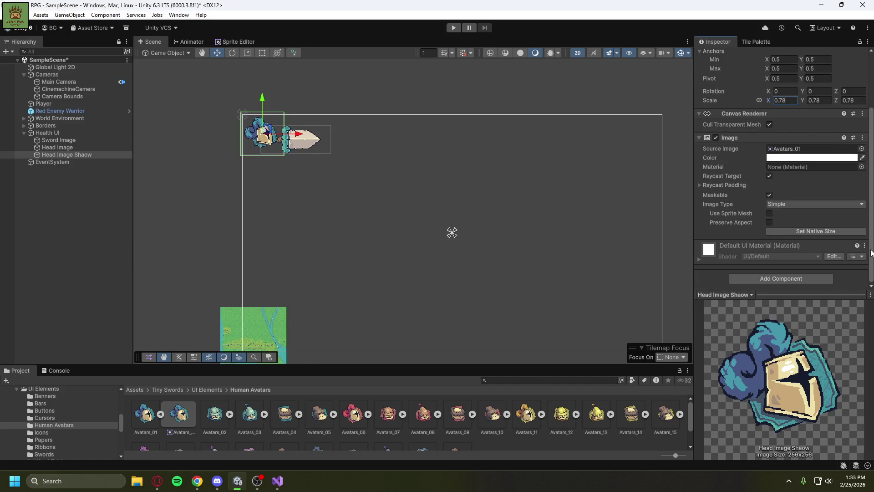
scroll(871, 251, up, 2)
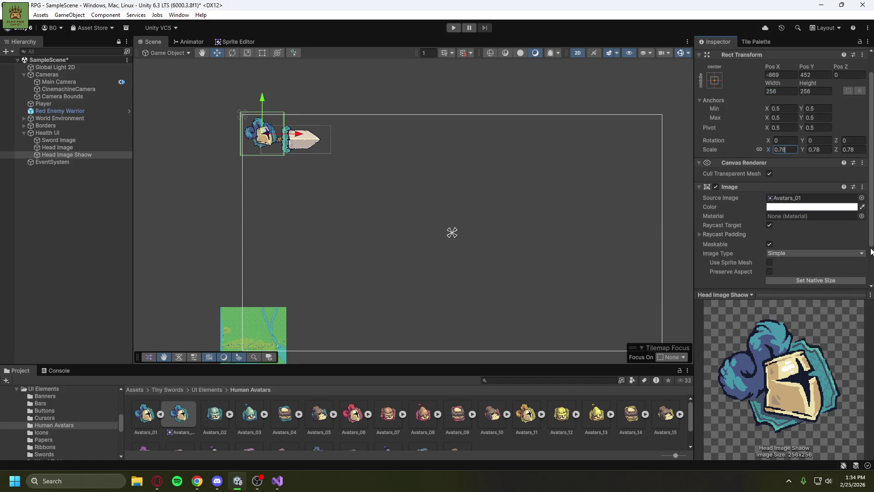
scroll(871, 252, up, 1)
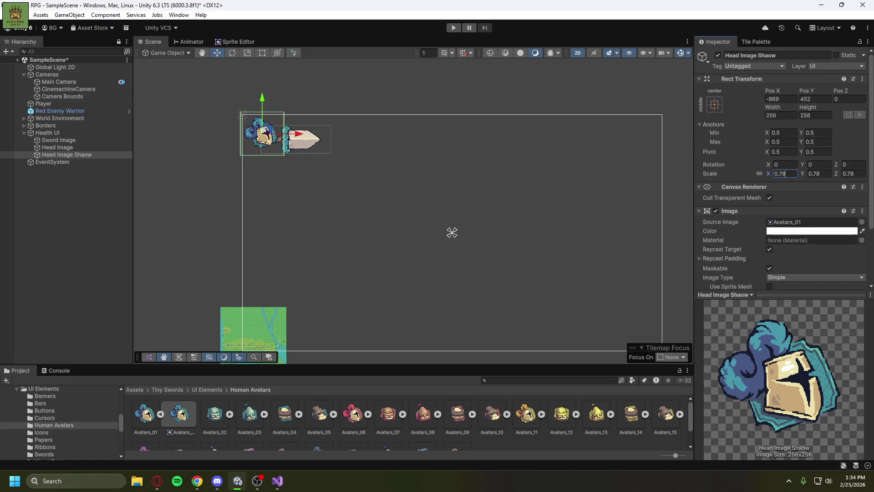
click(64, 149)
drag(67, 150, 67, 158)
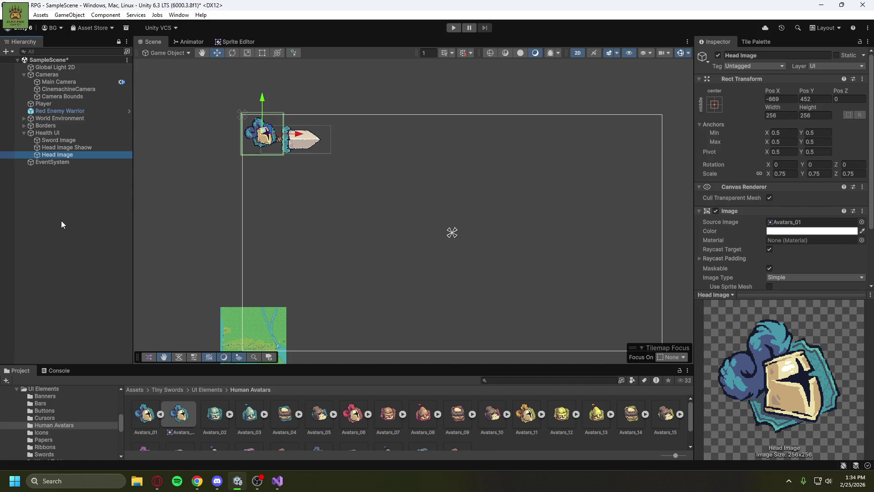
Correct the copy's name to 'Head Image Shadow'.
click(66, 148)
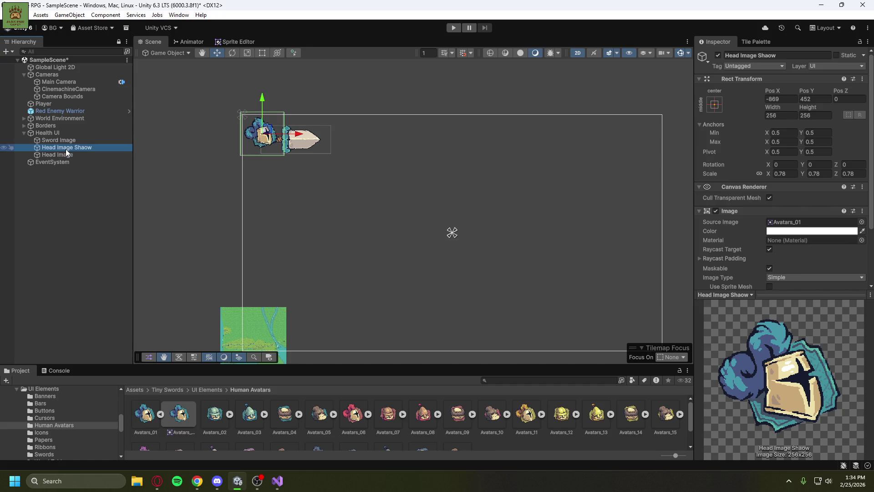
click(86, 149)
click(79, 149)
text(d)
click(77, 184)
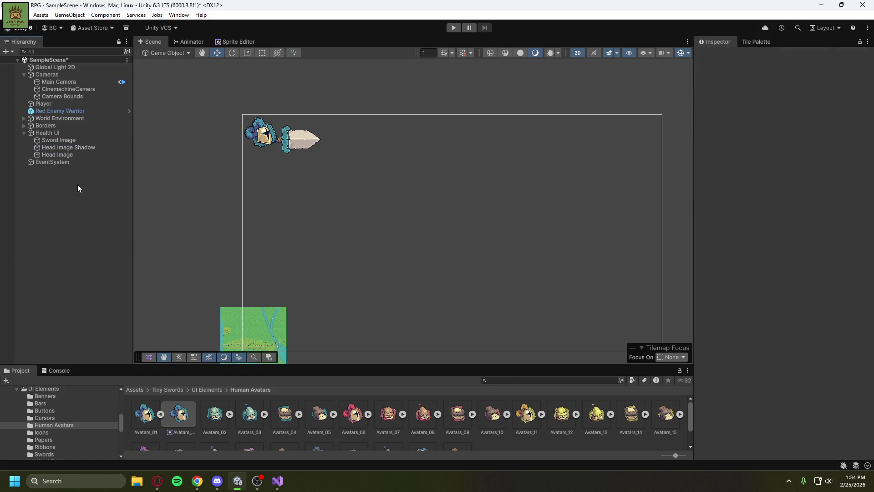
click(91, 147)
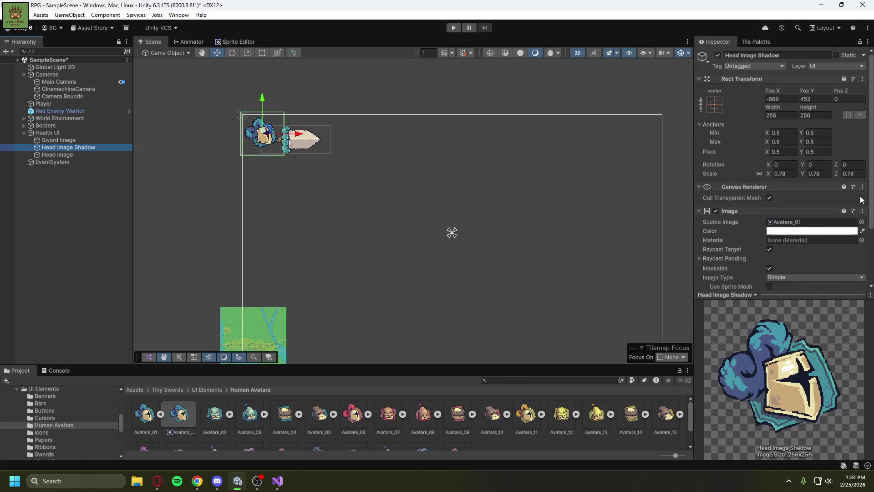
Set Head Image Shadow's colour to solid black.
click(860, 230)
click(852, 236)
click(842, 231)
drag(799, 260, 843, 287)
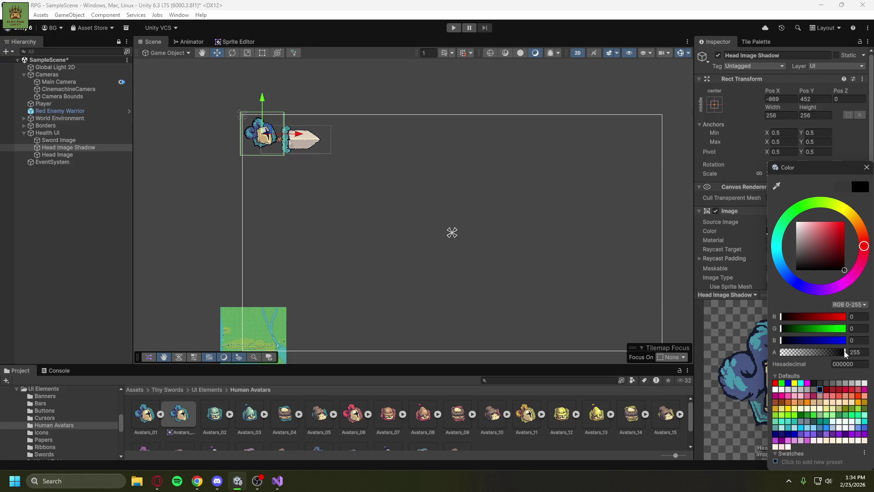
click(866, 167)
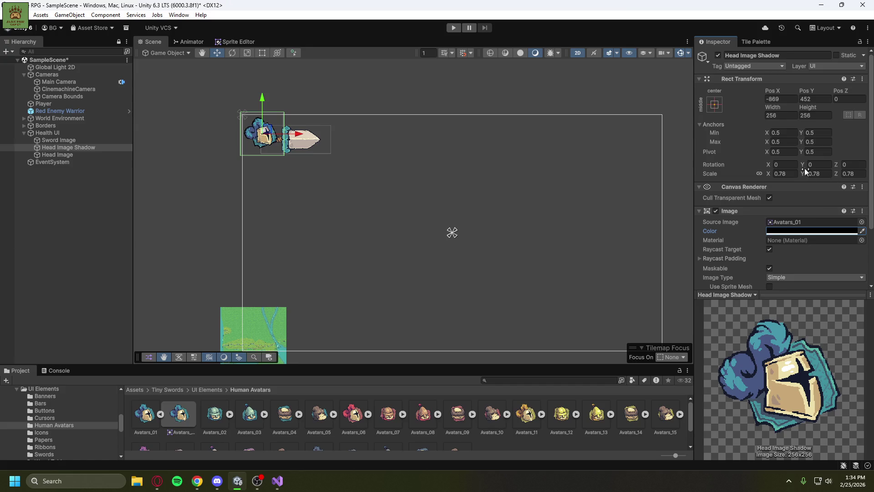
Enlarge Head Image Shadow to a scale of 0.81 behind the knight-head icon.
click(249, 53)
mouse_move(262, 134)
mouse_down()
mouse_move(299, 107)
mouse_move(267, 137)
mouse_up()
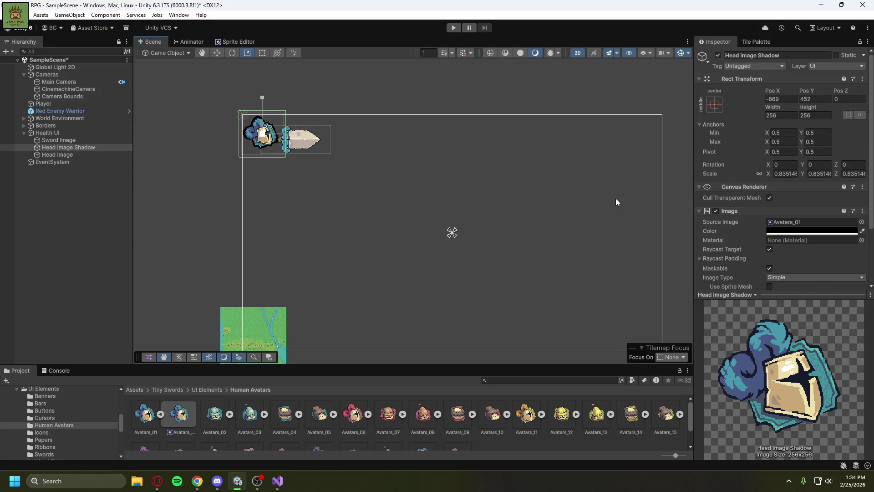
click(785, 175)
text(.8)
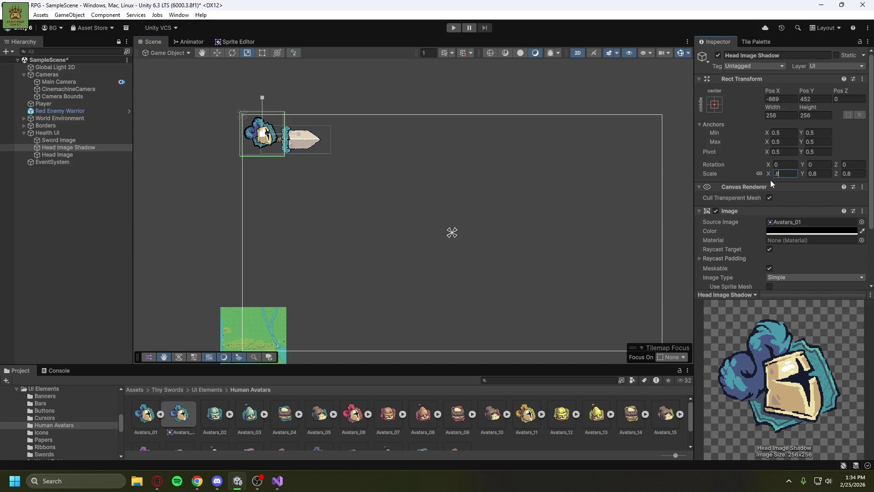
text(5)
key(BackSpace)
text(2)
key(BackSpace)
text(1)
Duplicate Sword Image as 'Sword Image Shadow' and order it above Sword Image.
click(66, 141)
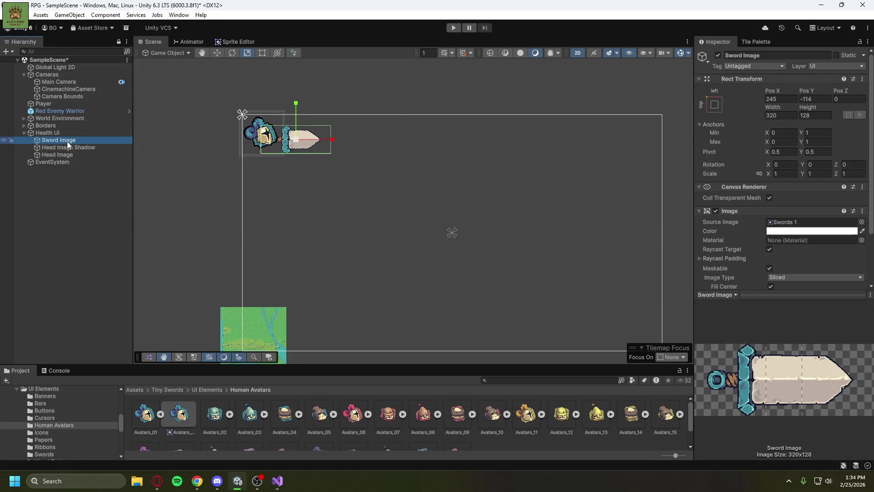
key(ctrl+d)
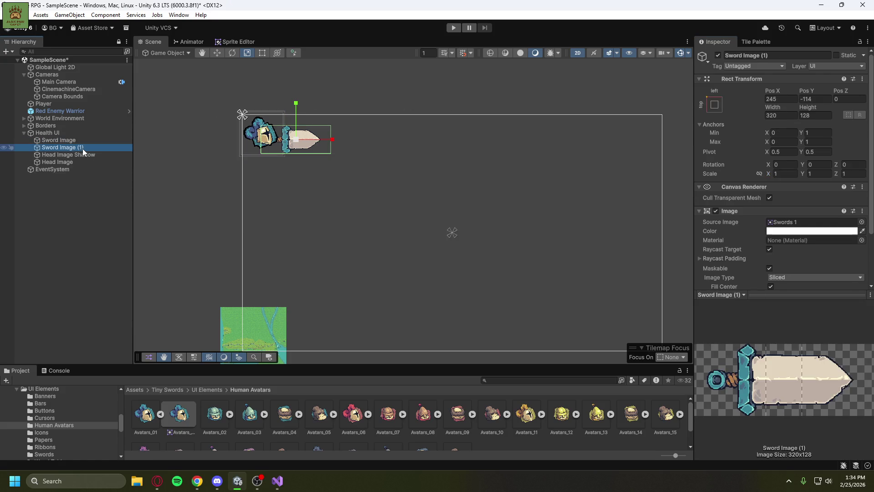
click(83, 148)
click(89, 148)
key(BackSpace)
key(BackSpace)
key(BackSpace)
text(Shadow)
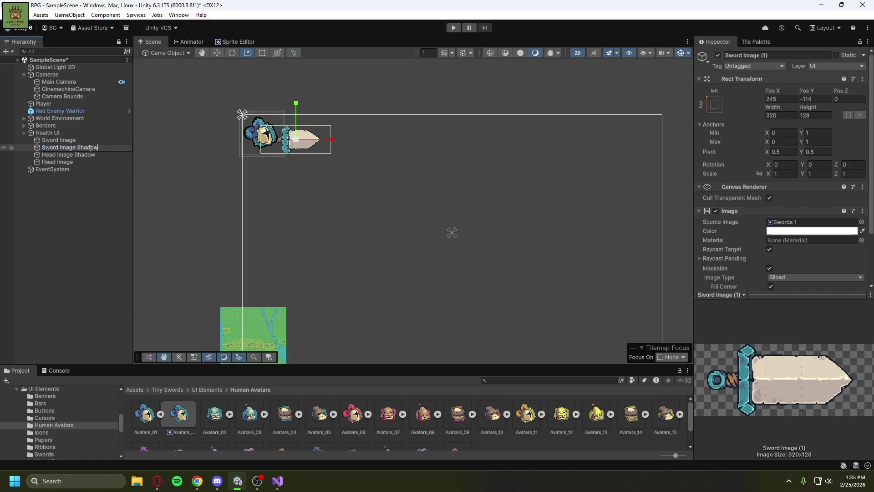
click(86, 220)
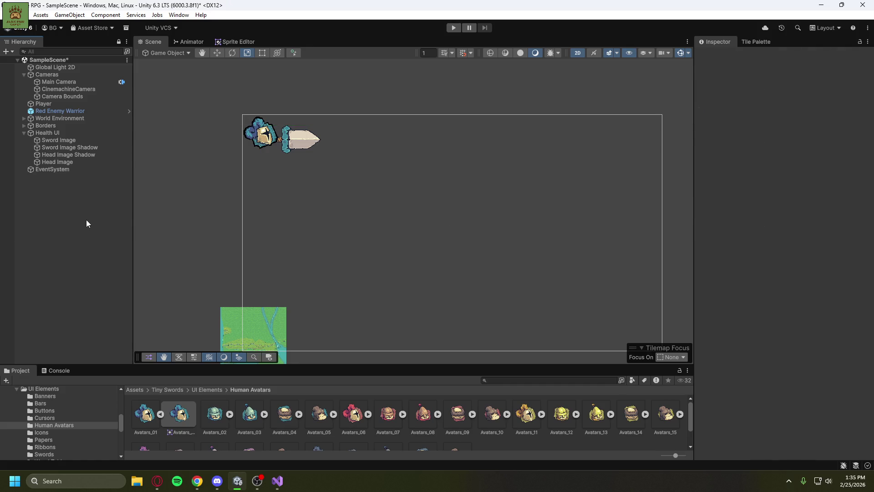
click(68, 148)
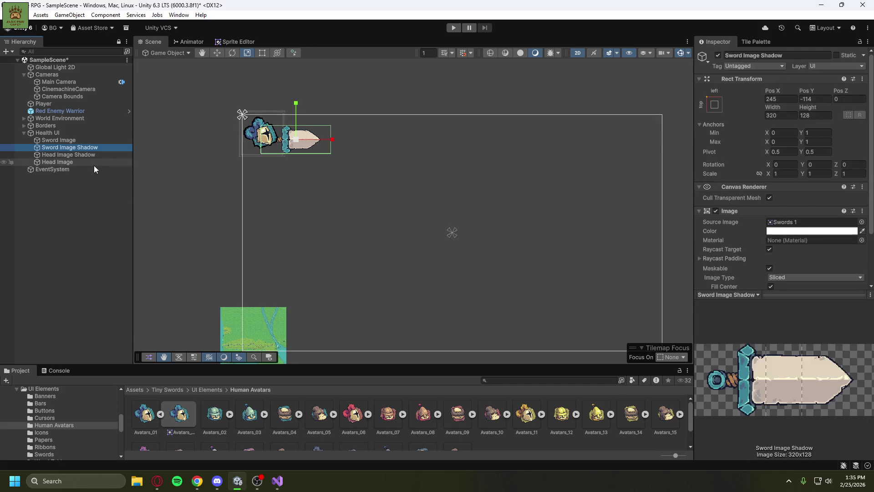
drag(82, 148, 84, 138)
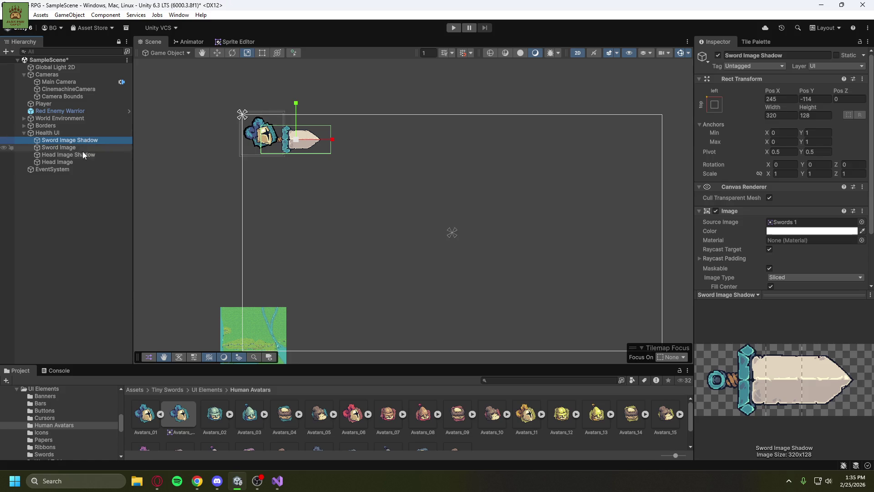
Set Sword Image Shadow's colour to black.
click(810, 231)
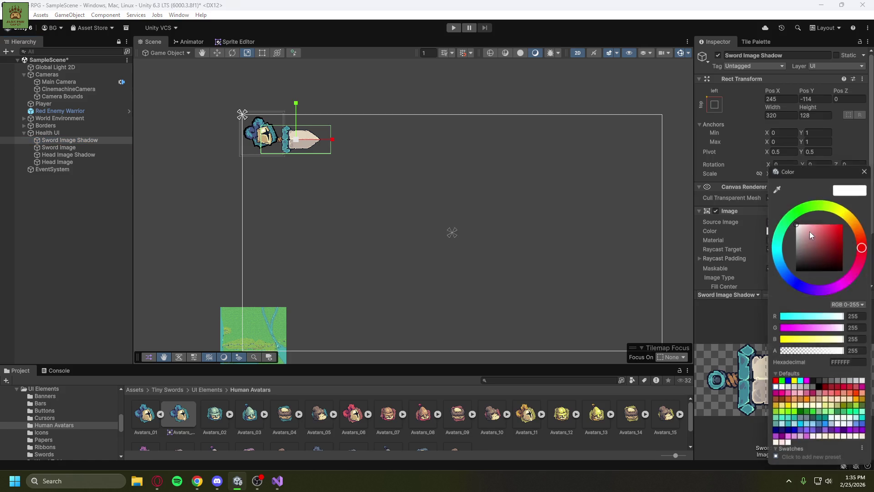
drag(813, 242, 814, 272)
click(864, 173)
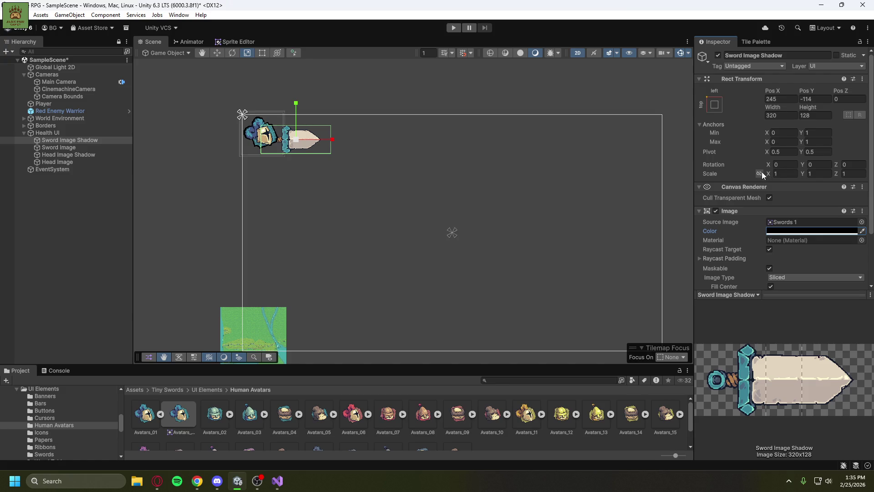
Scale Sword Image Shadow proportionally to 1.035 and nudge it slightly up-left.
click(760, 174)
click(788, 174)
text(1.1)
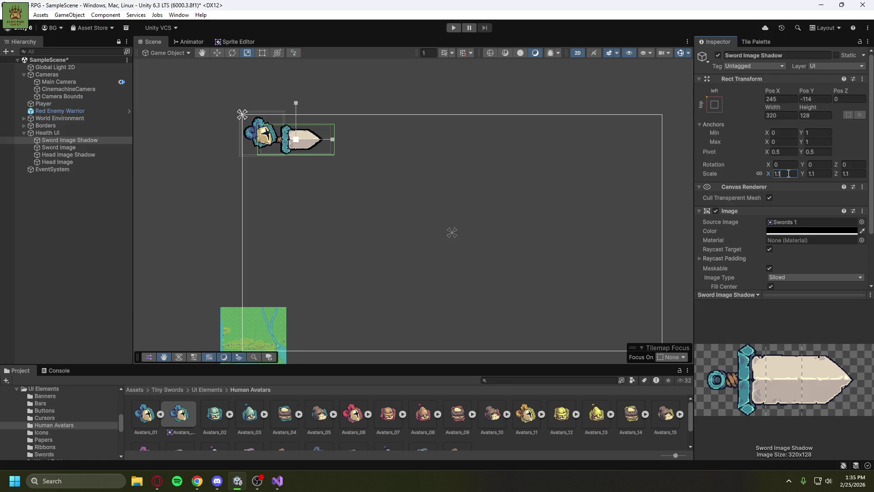
key(BackSpace)
text(01)
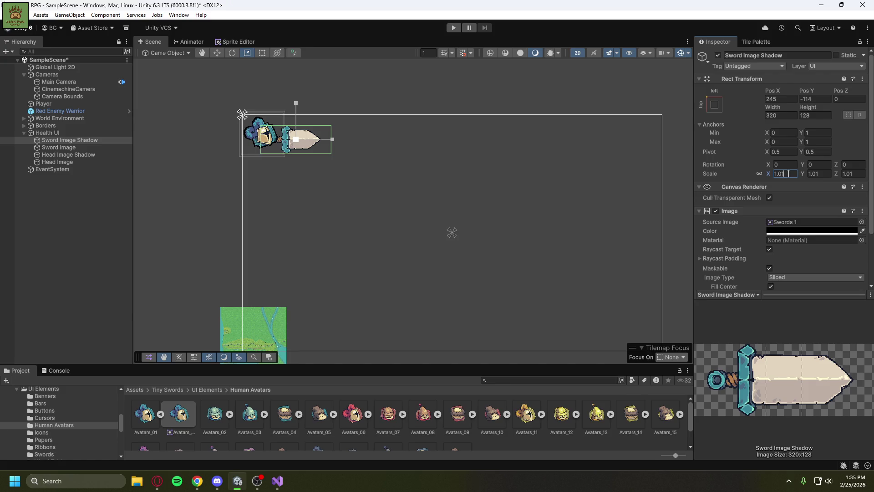
key(BackSpace)
text(5)
key(BackSpace)
text(3)
text(5)
click(219, 53)
drag(305, 140, 304, 137)
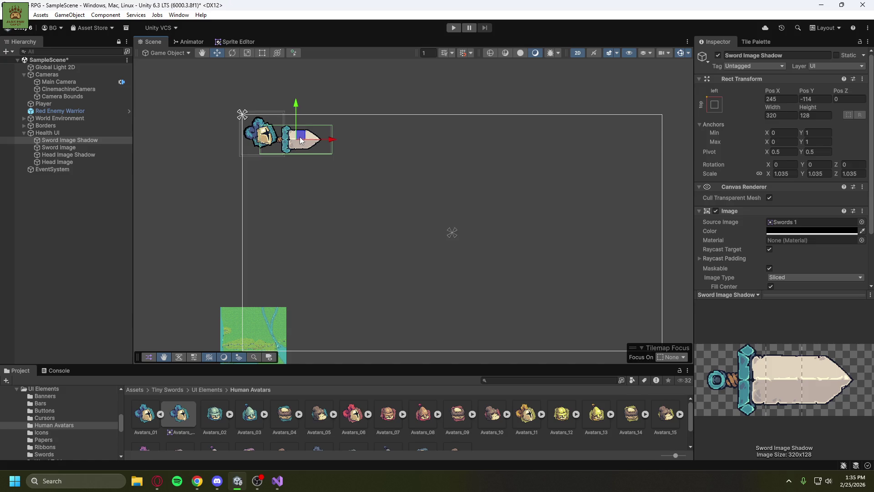
click(50, 177)
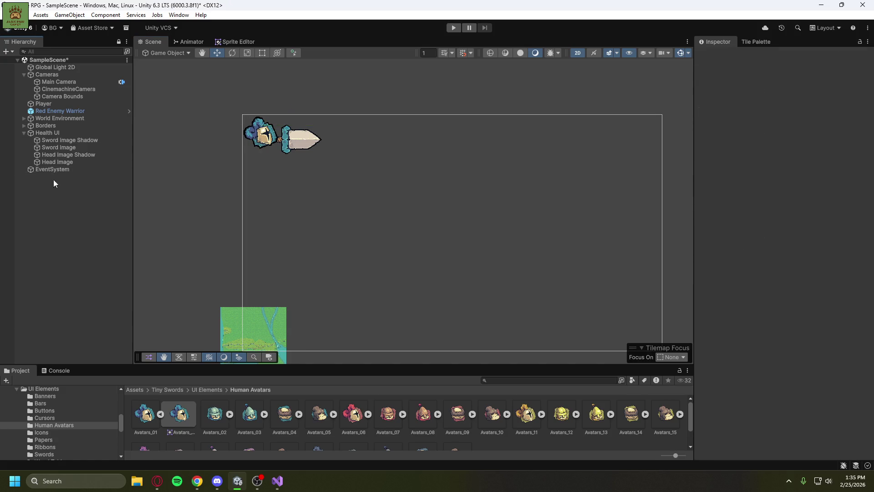
Group Sword Image Shadow and Sword Image under a new empty parent 'Text Background'.
right_click(62, 140)
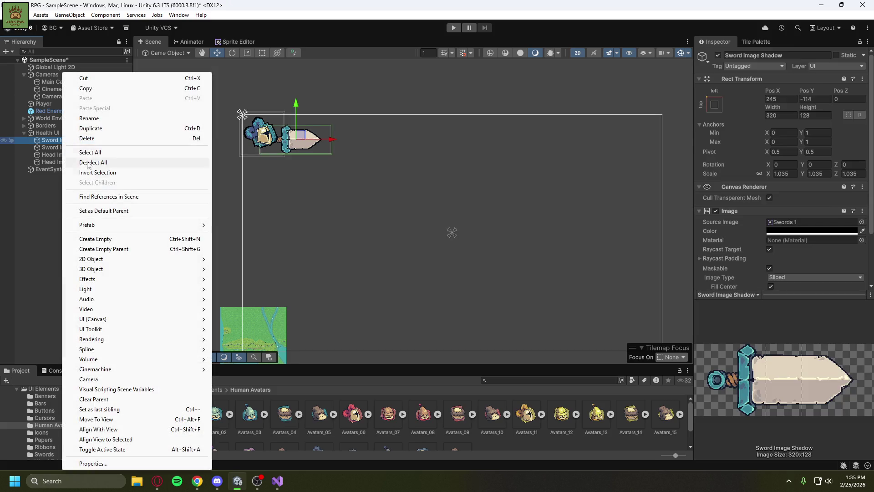
click(113, 249)
text(Sword Image)
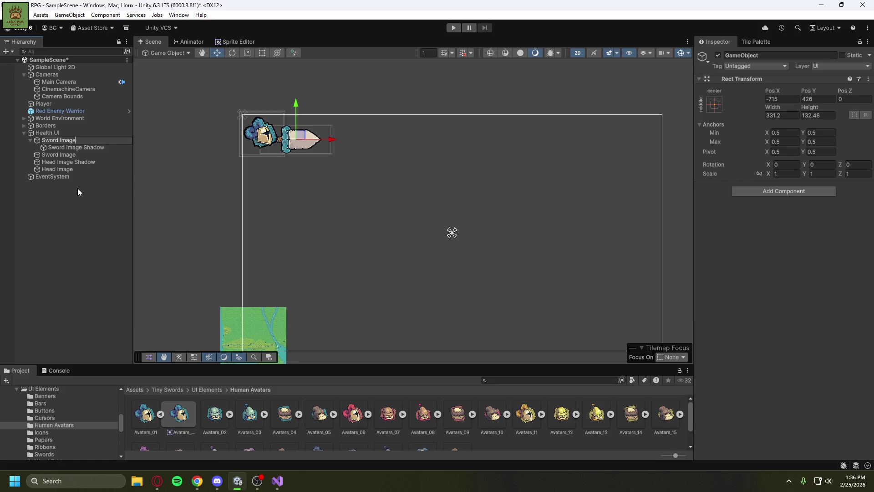
key(BackSpace)
key(BackSpace)
key(BackSpace)
key(BackSpace)
key(BackSpace)
key(BackSpace)
text(Text Bac)
text(kground)
click(73, 182)
mouse_move(75, 155)
mouse_down()
mouse_move(80, 144)
mouse_move(83, 156)
mouse_up()
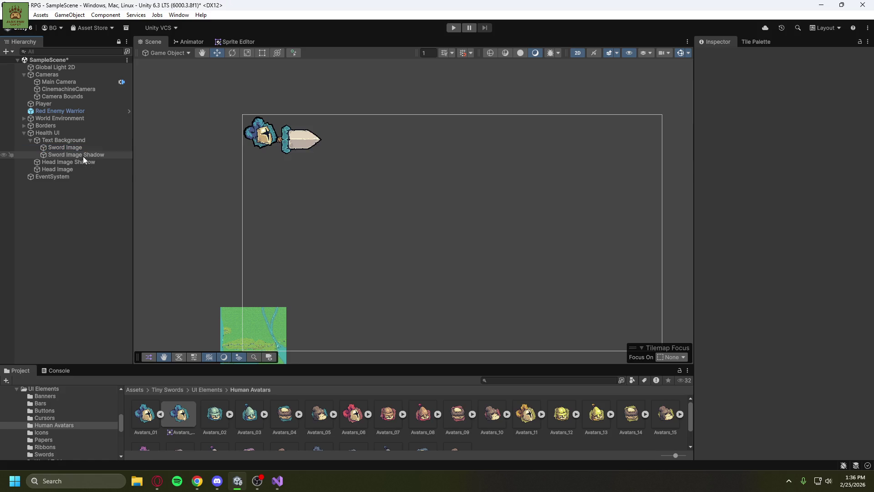
click(37, 147)
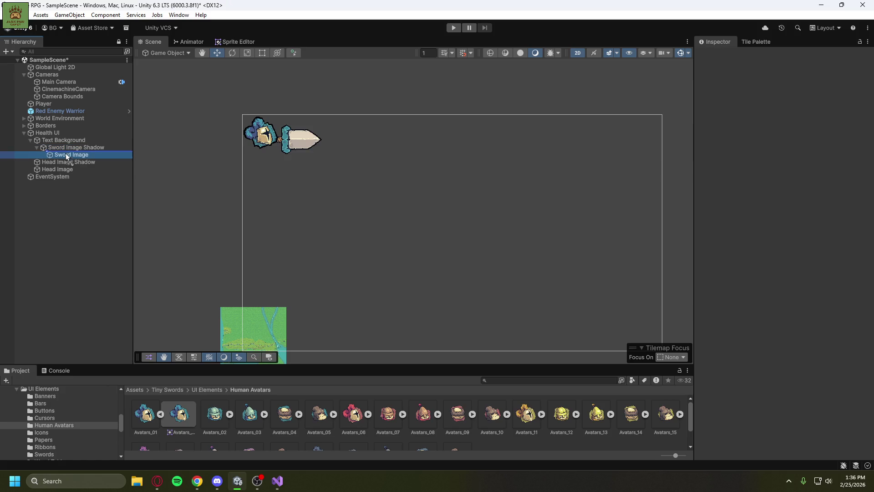
drag(59, 158, 36, 151)
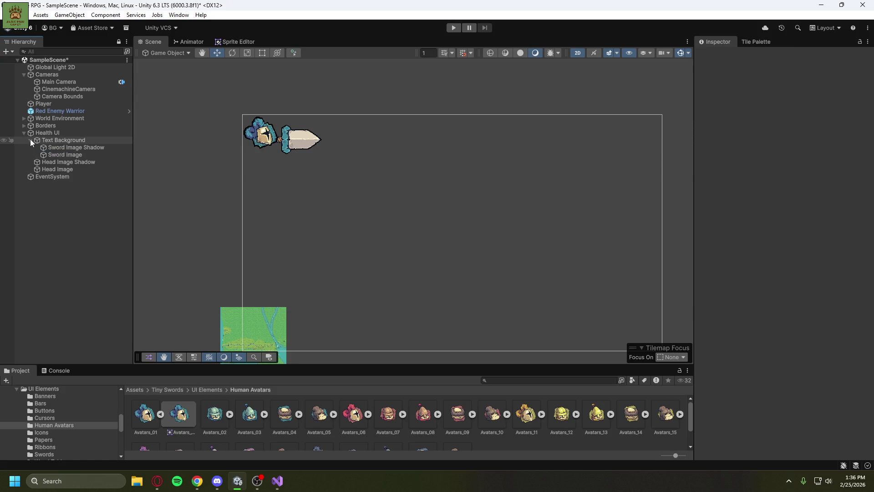
click(30, 139)
Group both head images under 'Player Icon', nudge it down-right, and run the game to preview.
right_click(54, 147)
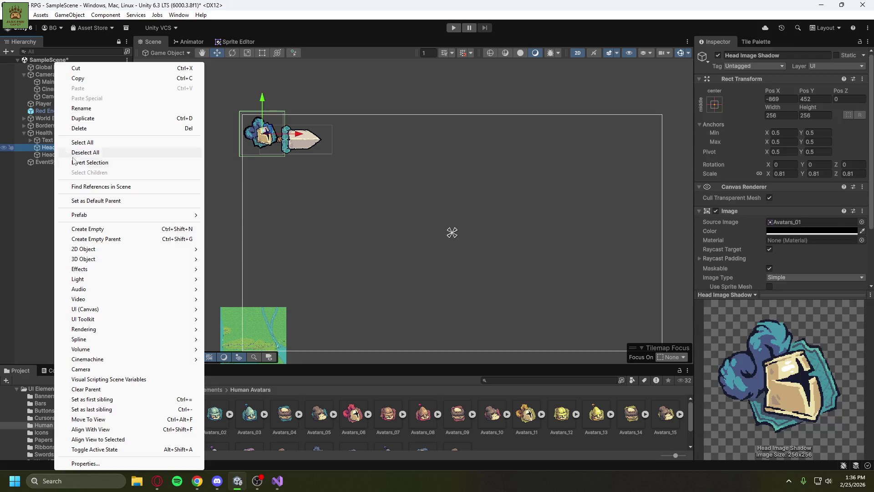
click(109, 236)
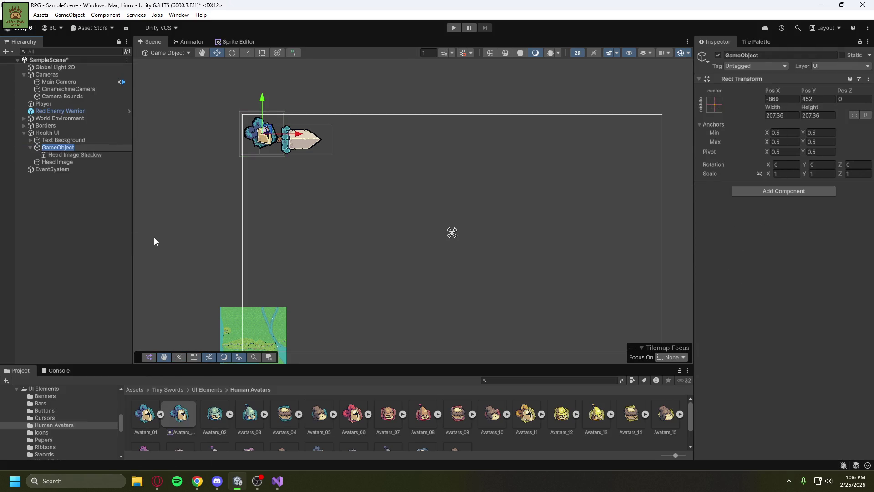
text(Icon)
key(BackSpace)
key(BackSpace)
key(BackSpace)
text(Player Icon)
click(74, 247)
click(30, 147)
click(30, 148)
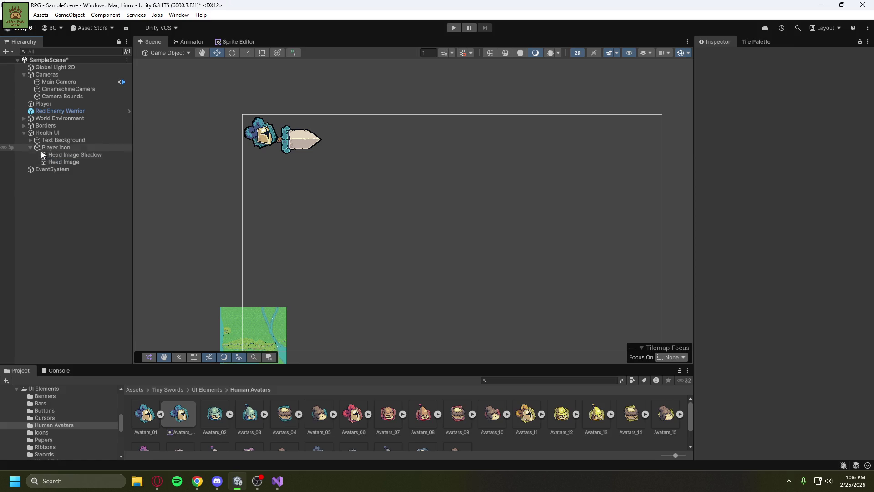
click(32, 148)
click(56, 150)
drag(267, 133, 269, 133)
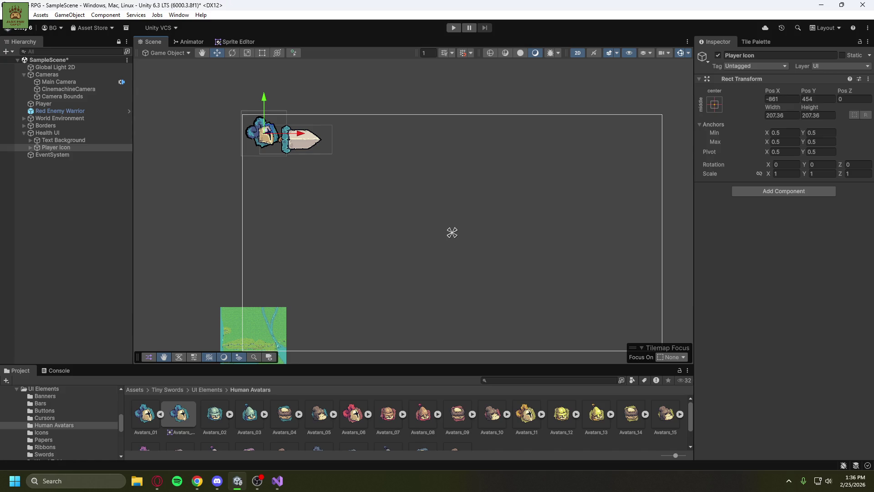
key(ctrl+p)
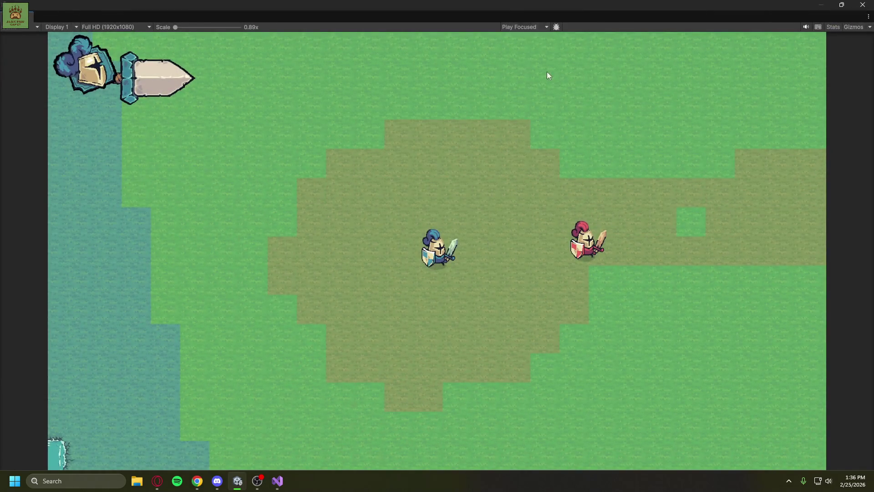
mouse_move(544, 6)
mouse_down()
mouse_move(532, 30)
mouse_move(685, 45)
mouse_move(564, 34)
mouse_up()
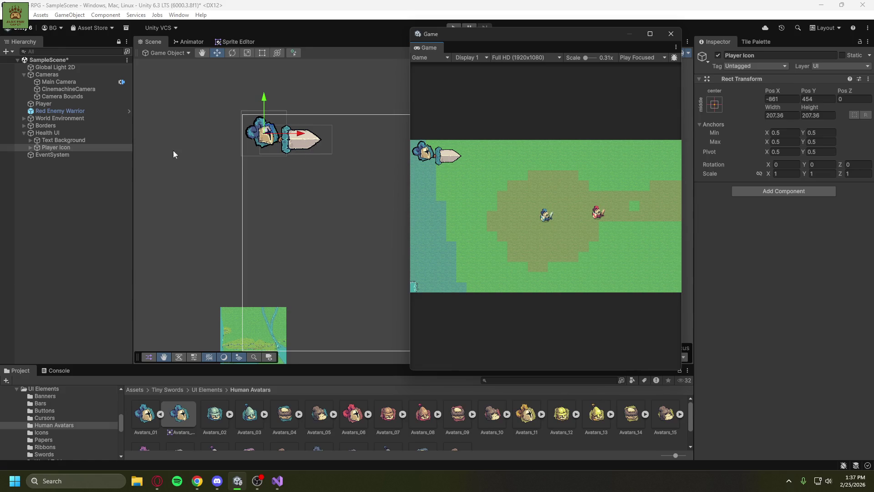
Rotate the Text Background banner to Z 25.682° and place it at -719, 434 beside the knight head.
click(72, 140)
mouse_move(301, 135)
mouse_down()
mouse_move(323, 132)
mouse_move(294, 132)
mouse_up()
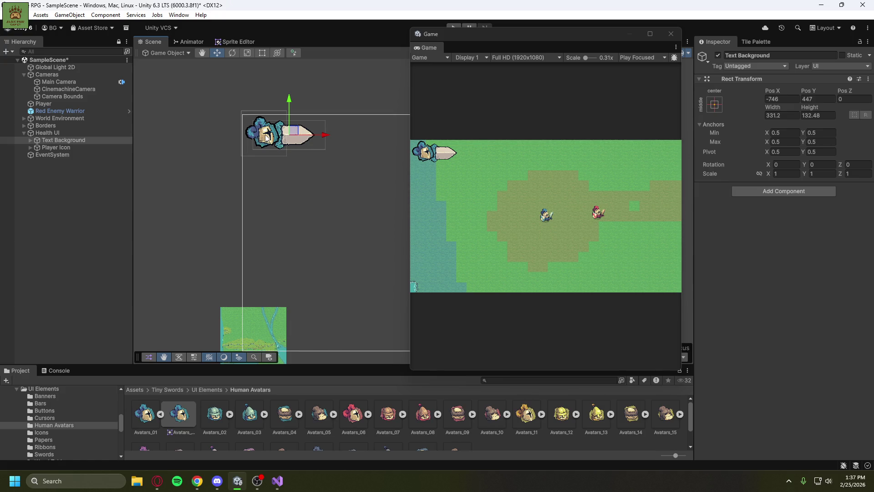
mouse_move(298, 141)
mouse_down()
mouse_move(305, 145)
mouse_move(299, 143)
mouse_up()
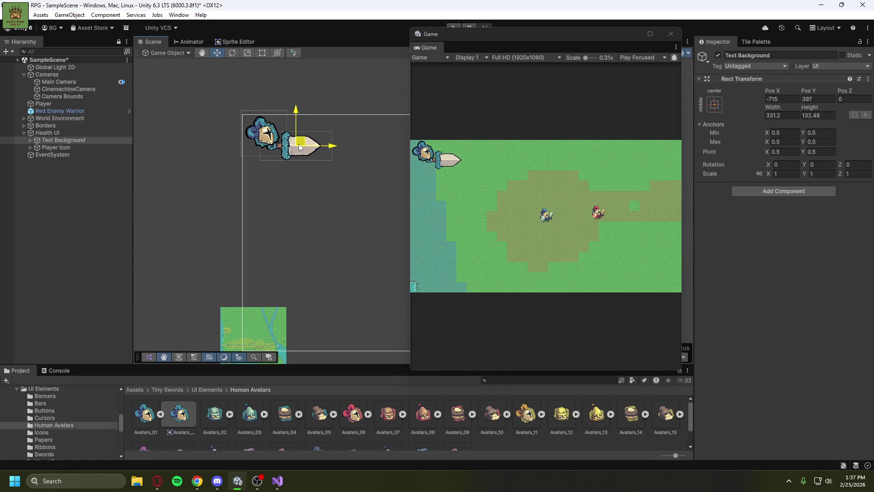
click(232, 53)
drag(331, 150, 312, 112)
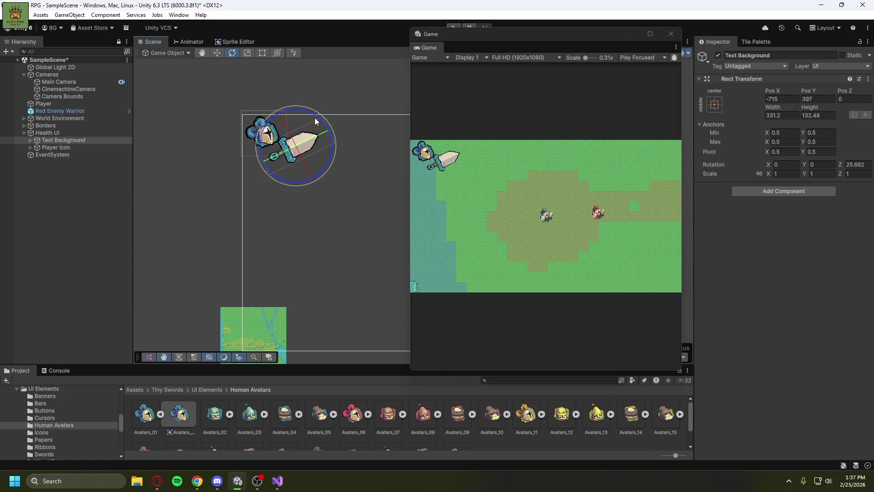
click(216, 53)
drag(299, 146, 299, 136)
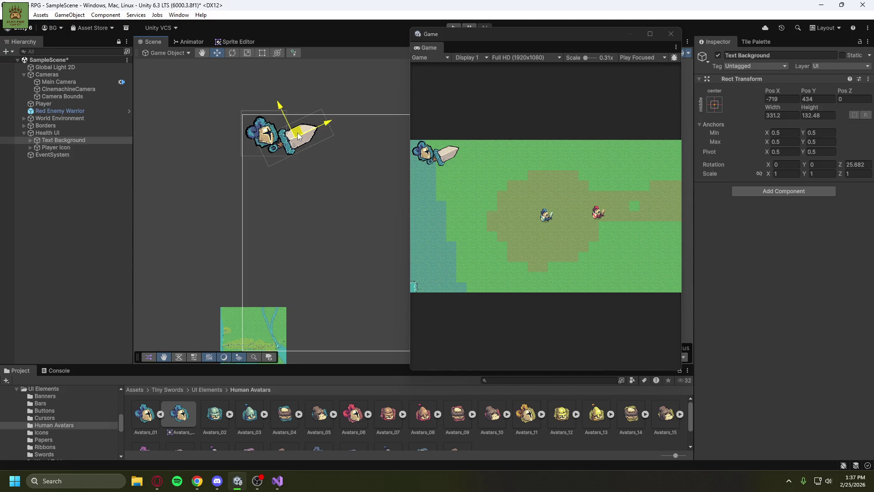
click(327, 165)
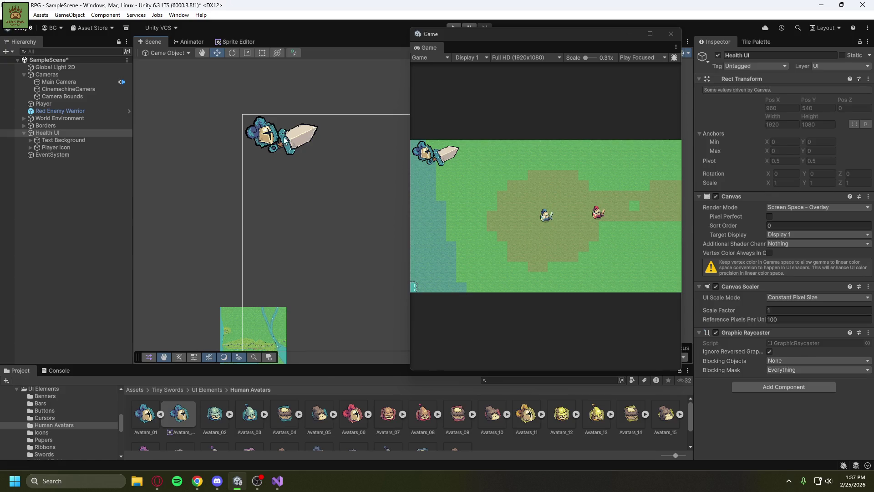
Shrink the knight-head Head Image slightly and scale the Player Icon to about 0.93.
click(264, 138)
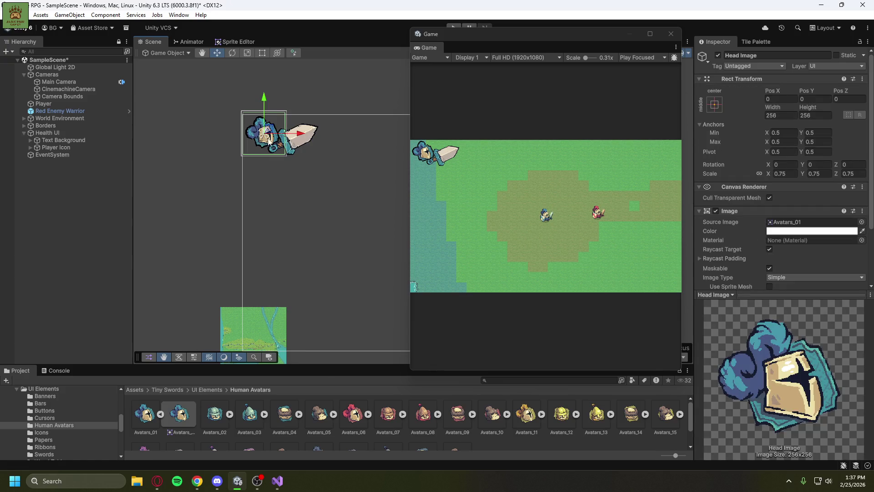
click(247, 54)
drag(266, 133, 253, 134)
click(79, 141)
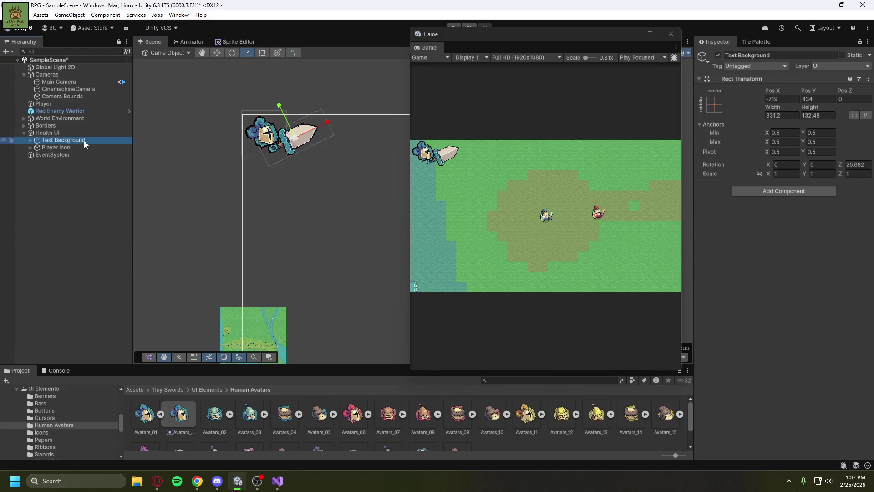
click(78, 147)
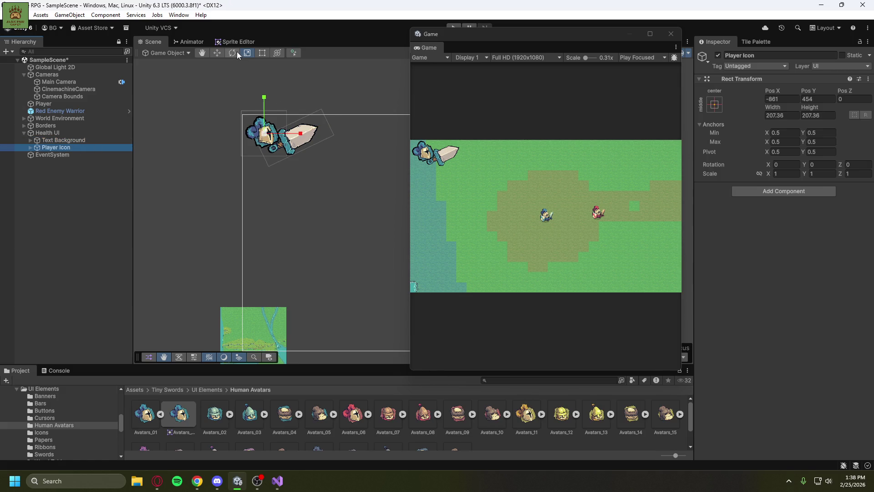
drag(266, 134, 265, 130)
Nudge the sword banner up-left to -740, 449 and preview the HUD in a maximized Game view.
key(w)
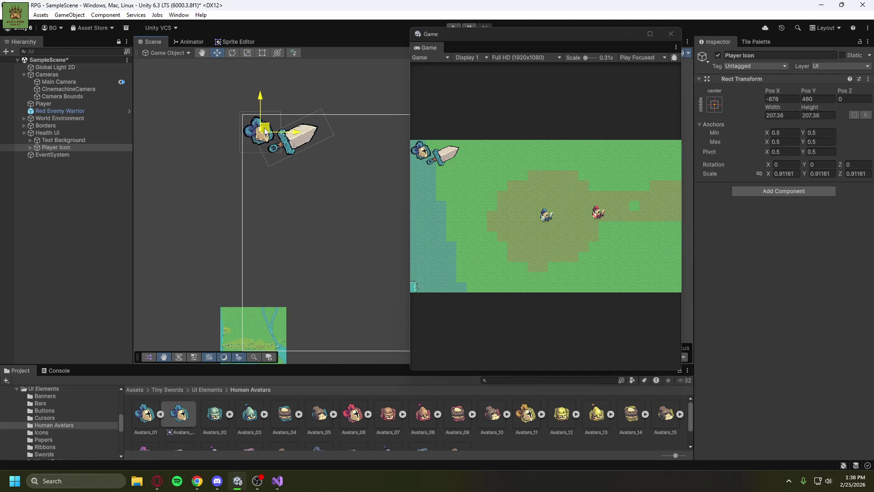
click(98, 140)
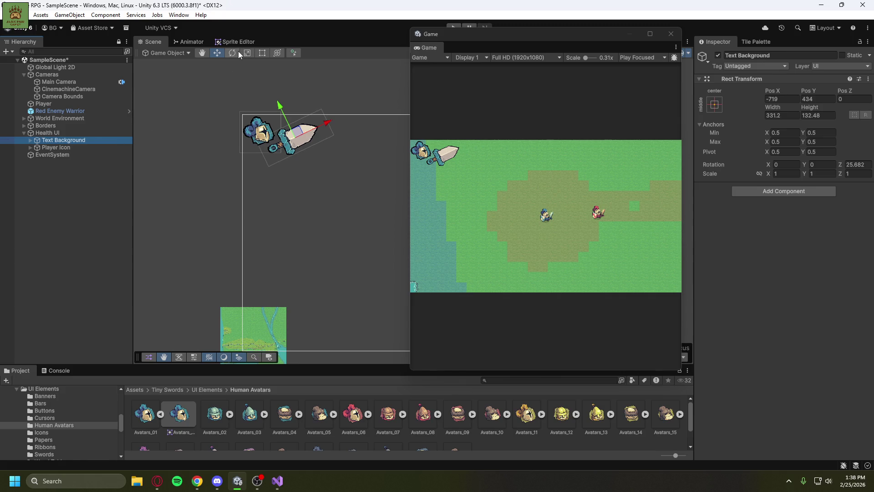
drag(297, 135, 294, 132)
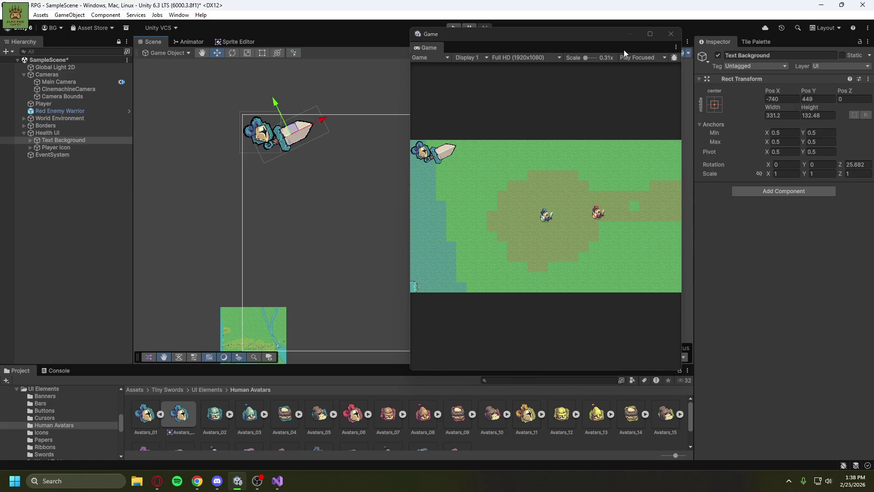
click(650, 34)
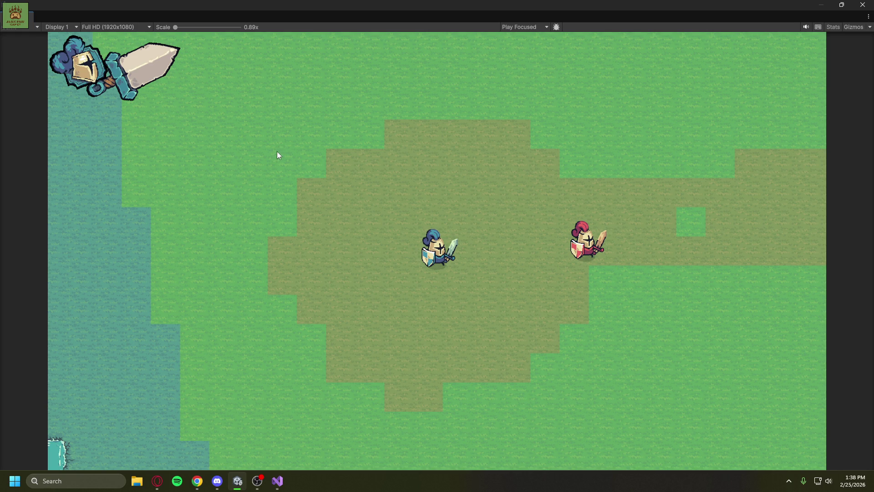
Close the maximized game preview and select the Health UI canvas.
click(862, 5)
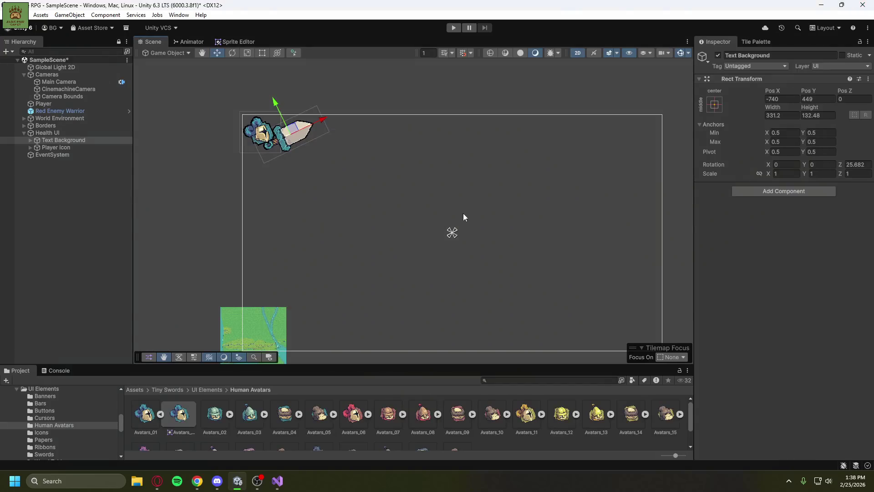
click(47, 236)
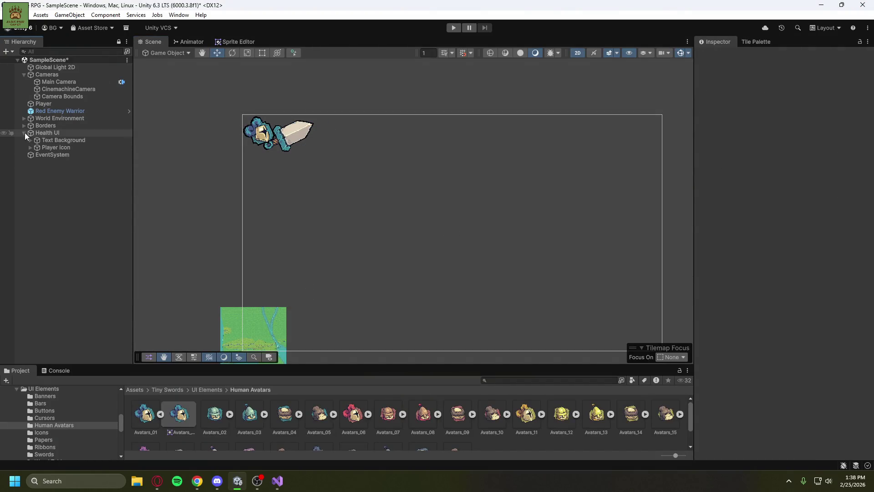
click(49, 133)
Rename the Health UI canvas to 'Player HUD'.
click(51, 133)
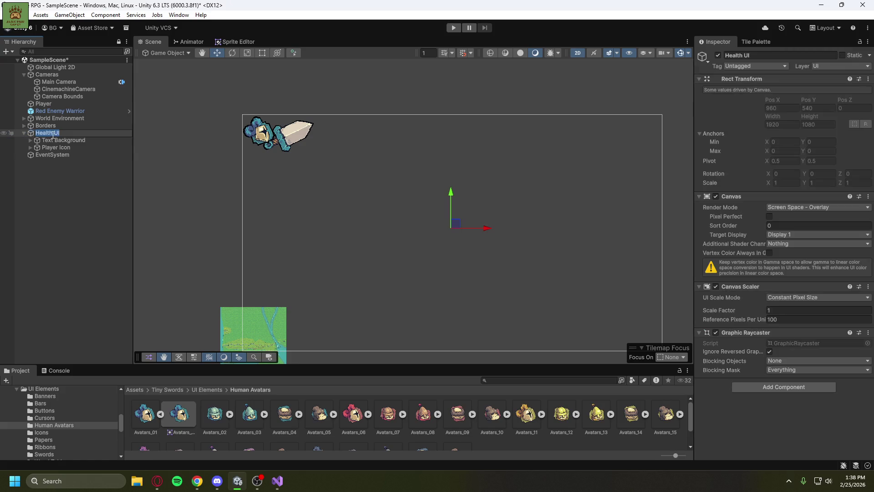
key(BackSpace)
key(BackSpace)
key(BackSpace)
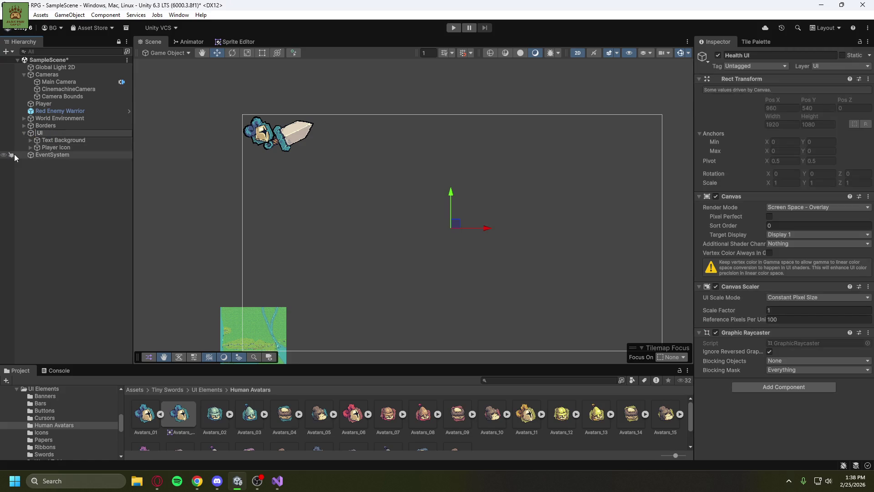
text(PLayer)
key(BackSpace)
key(BackSpace)
key(BackSpace)
text(layer)
key(Delete)
key(Delete)
key(Delete)
text(HUD)
click(82, 201)
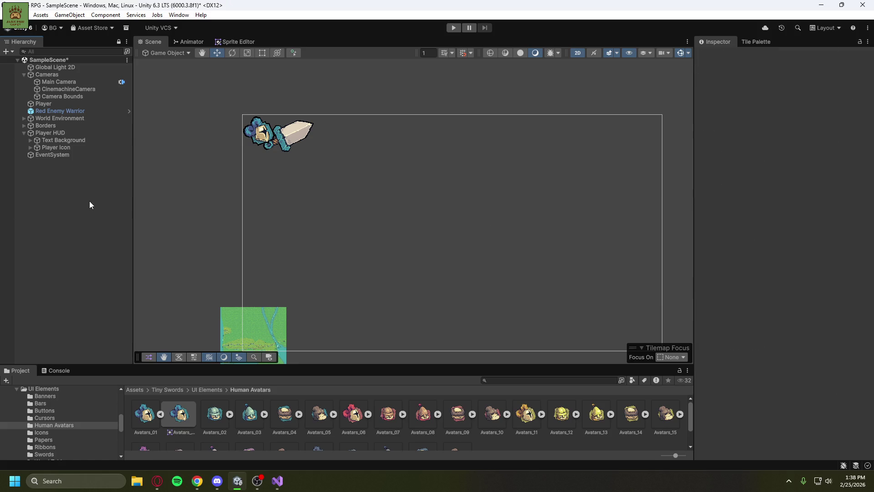
Frame the Player in the Scene view so both player and enemy are visible.
drag(220, 255, 330, 136)
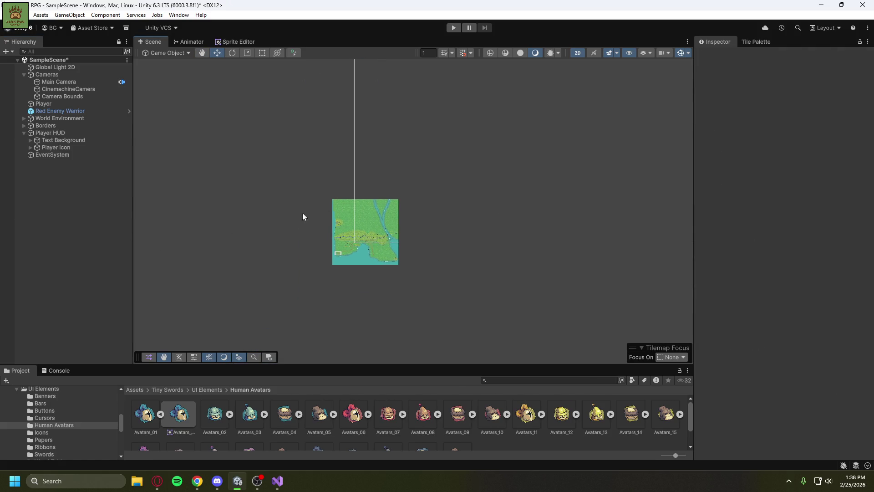
click(60, 103)
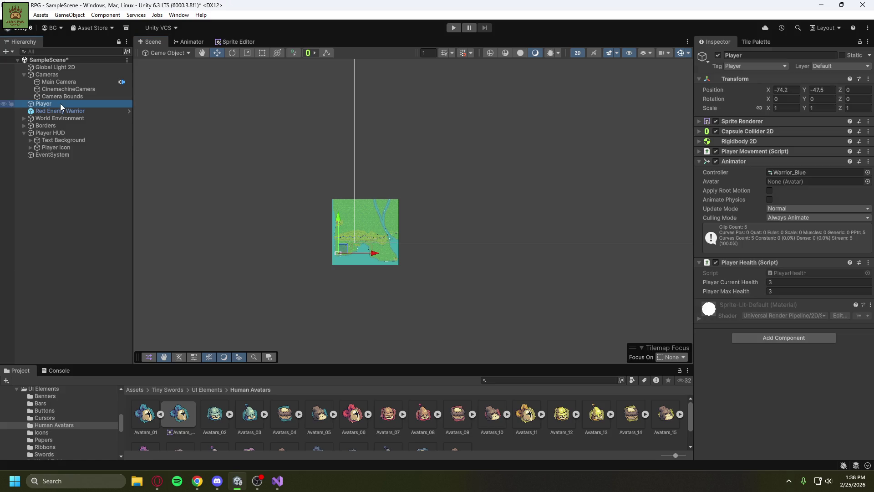
key(f)
scroll(527, 231, down, 5)
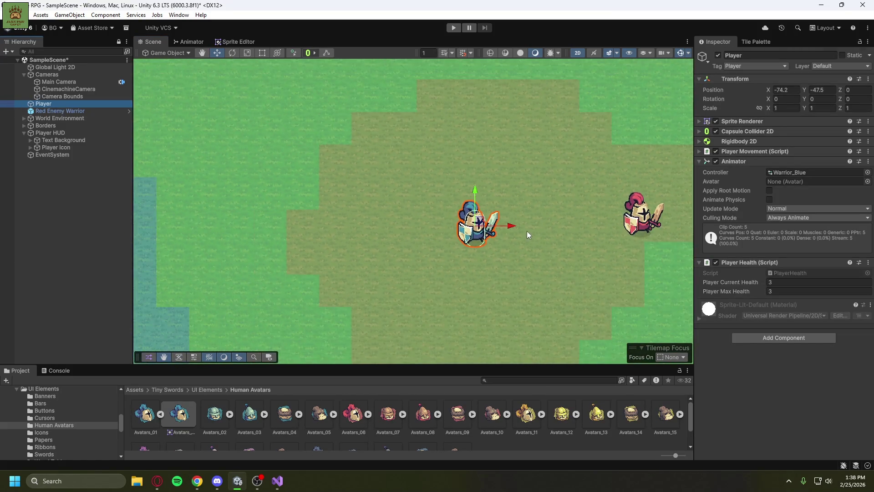
mouse_move(556, 221)
mouse_down()
mouse_move(499, 226)
mouse_move(480, 205)
mouse_move(455, 220)
mouse_move(473, 219)
mouse_up()
scroll(499, 226, down, 2)
key(w)
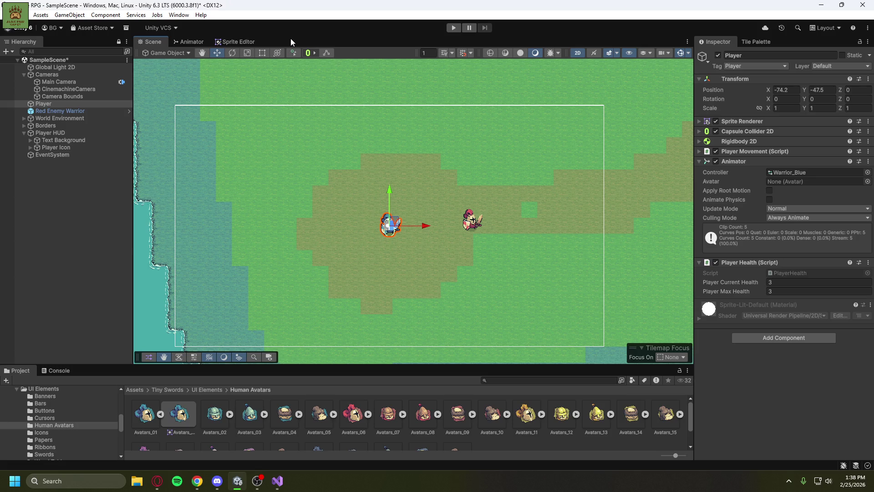
Dock a Game tab beside the Scene tab, then return to Scene with Player HUD selected.
right_click(160, 40)
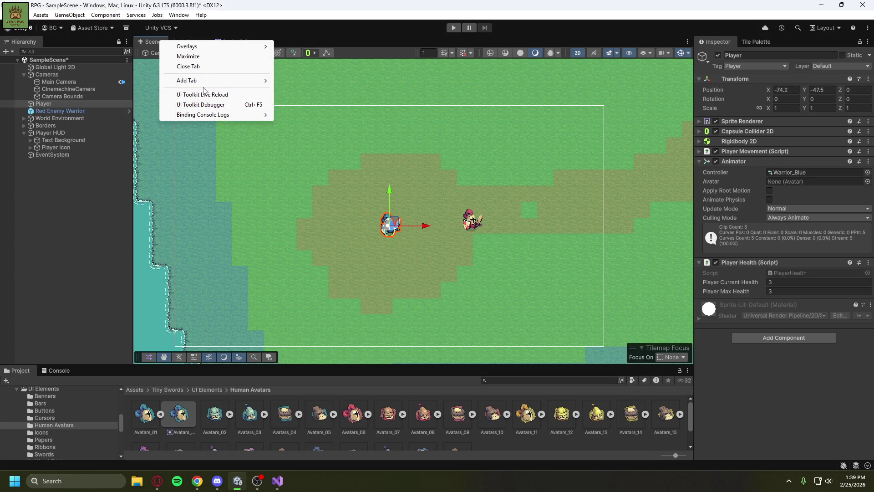
click(329, 90)
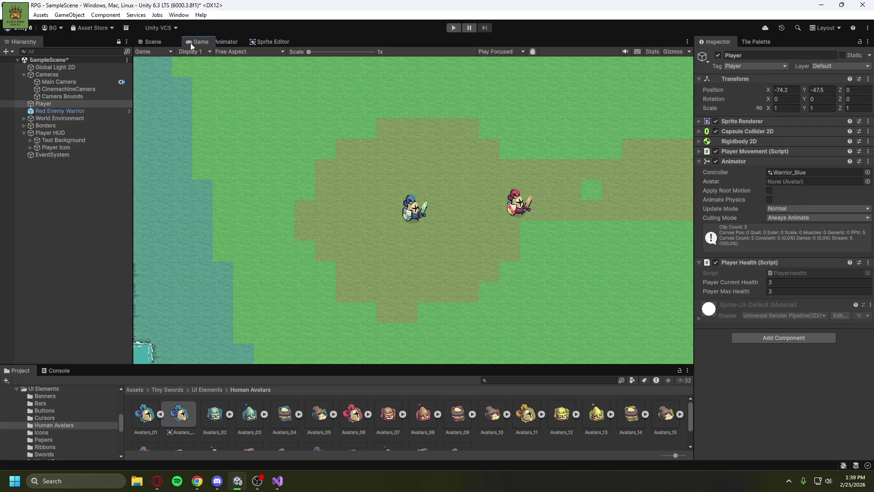
click(72, 188)
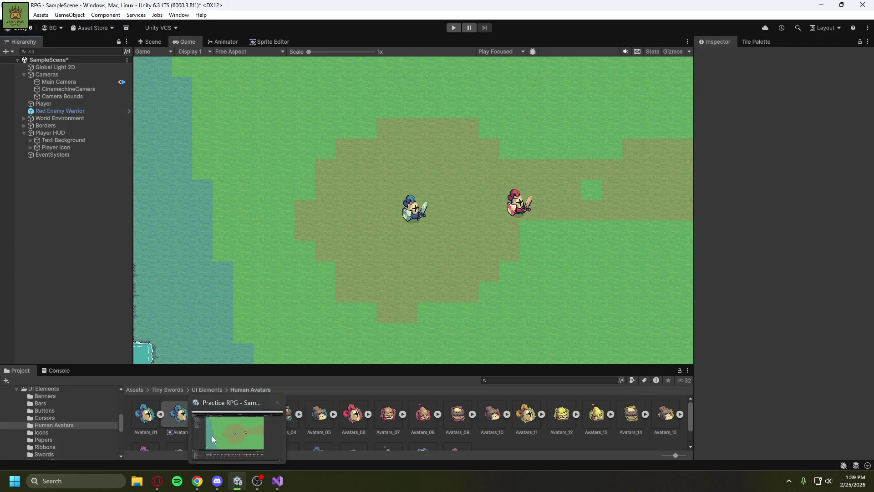
click(162, 40)
click(63, 134)
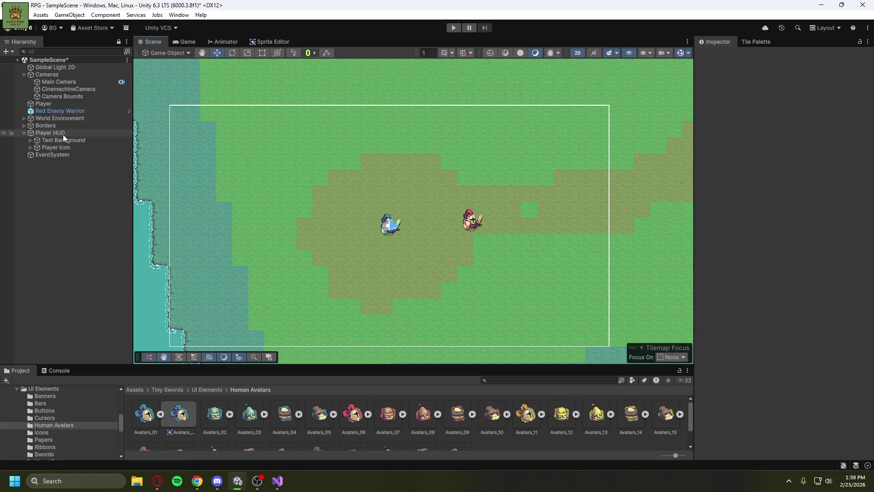
In the Game tab, collapse Player HUD in the Hierarchy and start Play mode.
click(191, 39)
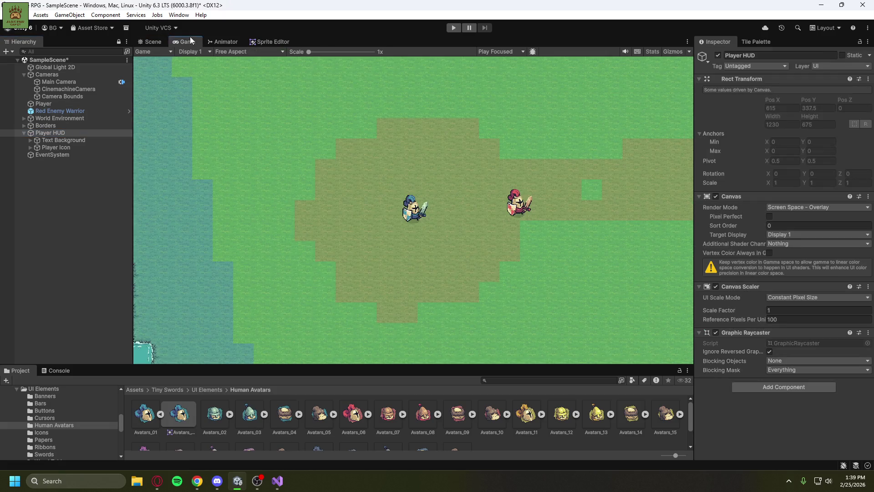
click(84, 226)
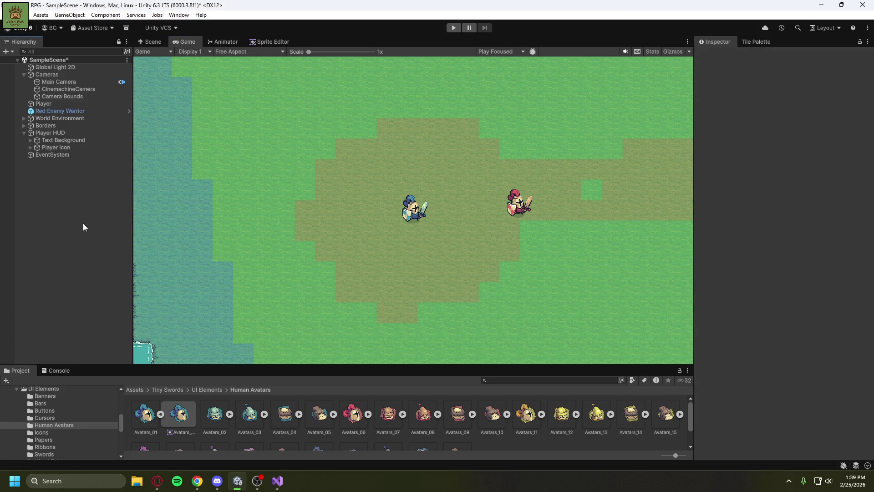
key(ctrl+z)
key(ctrl+z)
key(ctrl+z)
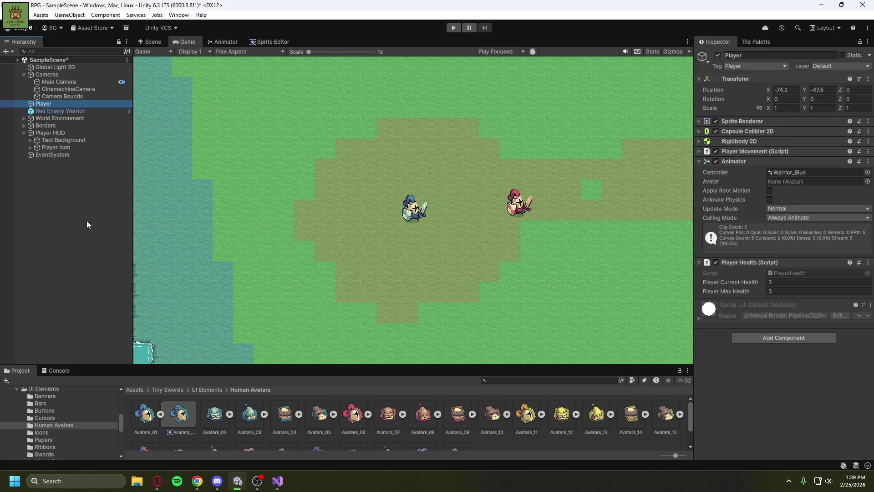
key(ctrl+z)
key(ctrl+z)
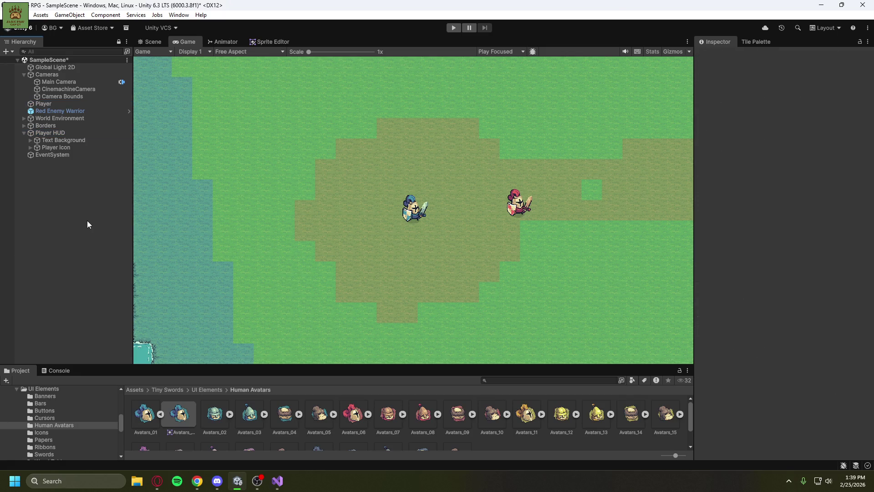
click(24, 132)
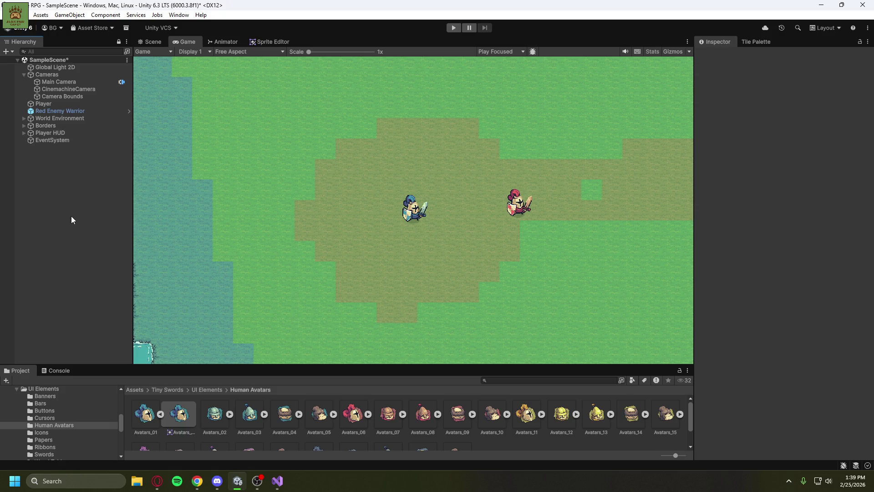
click(453, 28)
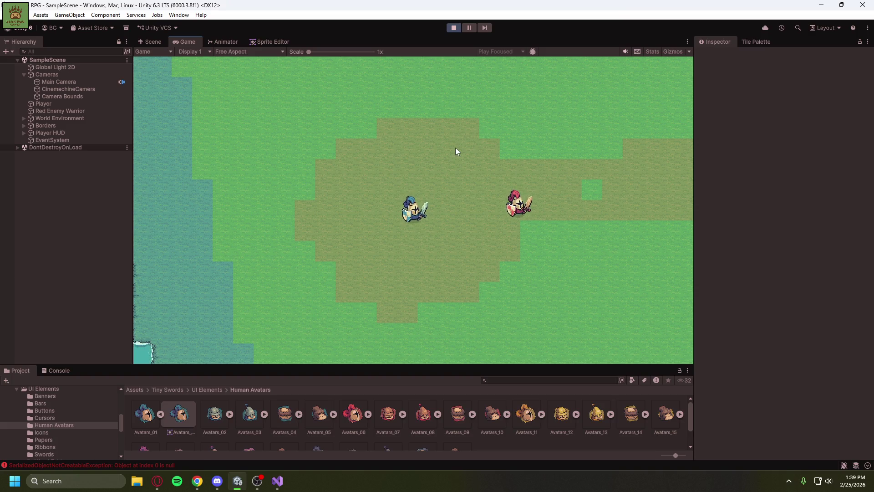
Stop Play mode and frame the HUD canvas in the Scene view.
click(456, 28)
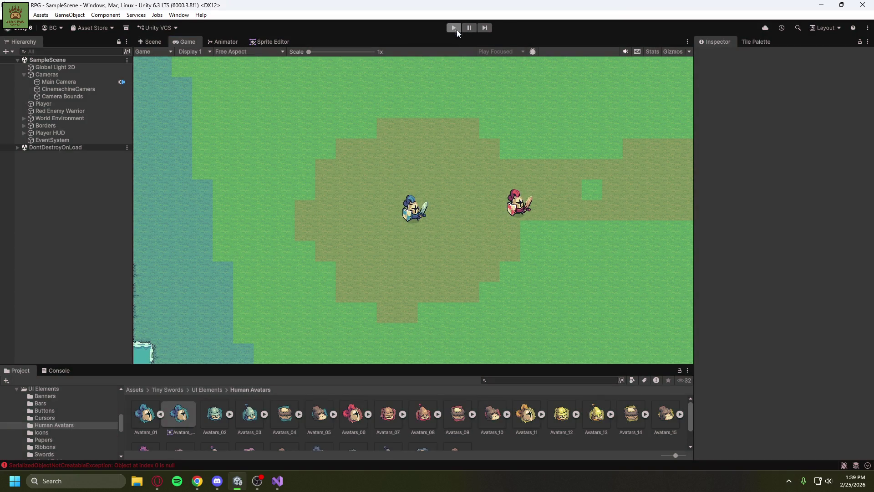
click(68, 133)
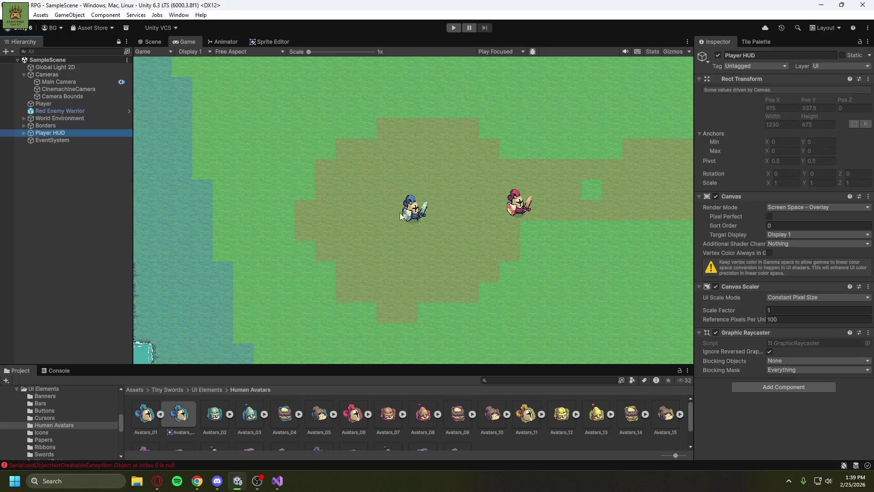
click(146, 42)
scroll(373, 208, down, 15)
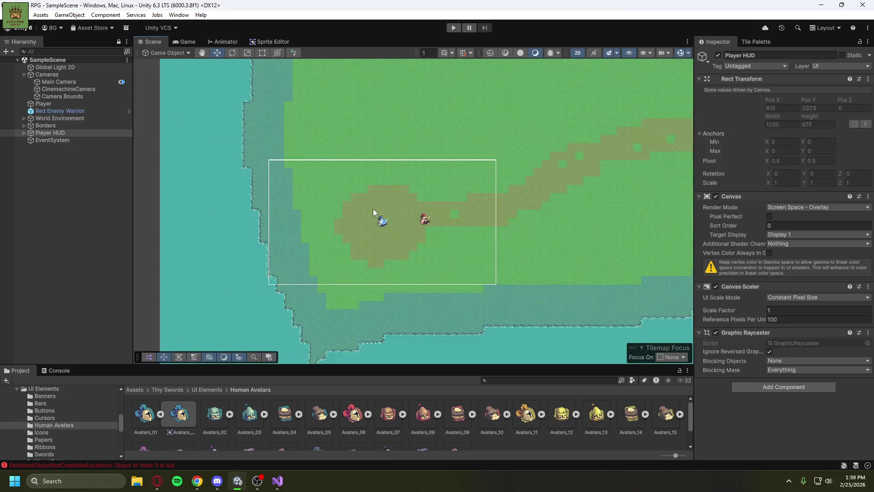
scroll(458, 162, down, 5)
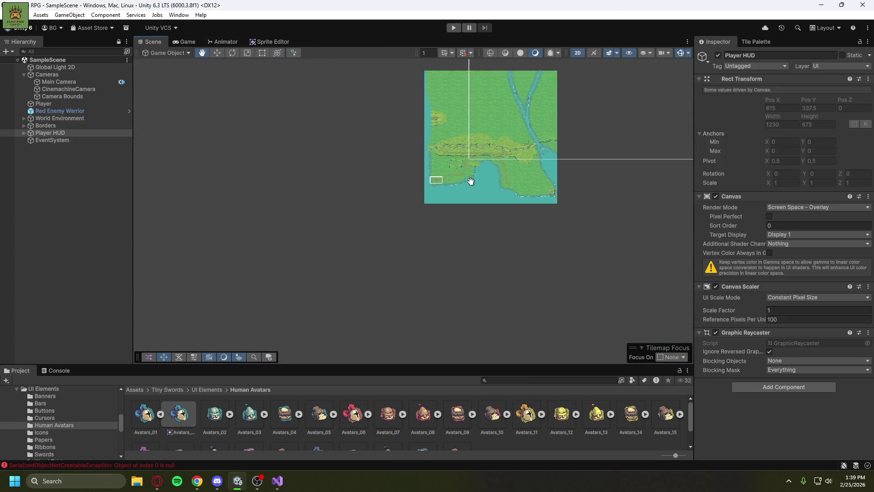
drag(455, 191, 387, 310)
scroll(335, 336, down, 4)
scroll(334, 336, down, 2)
drag(332, 333, 337, 309)
scroll(335, 310, down, 2)
Move the Player Icon to the canvas's top-left corner at -526, 257 and check it in-game.
click(58, 133)
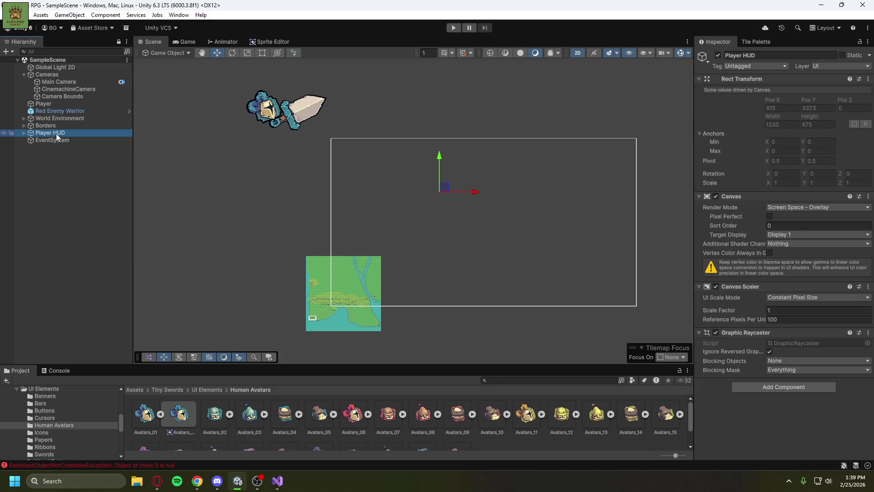
click(25, 133)
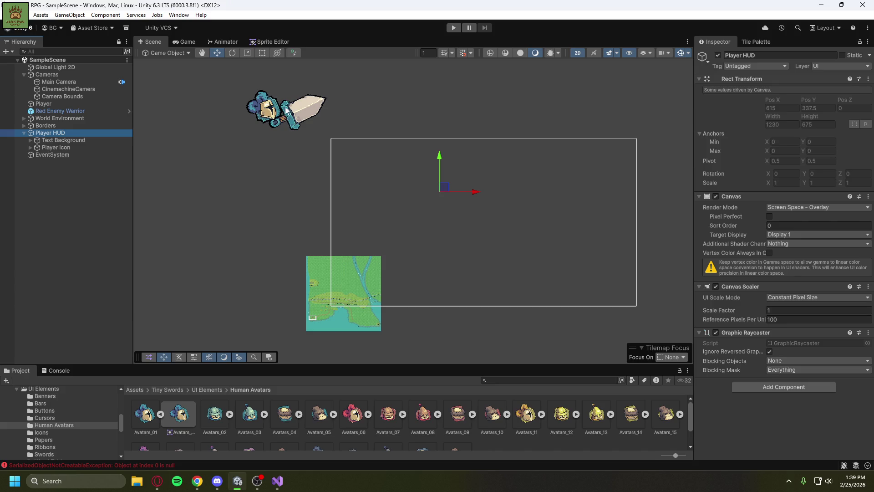
click(274, 92)
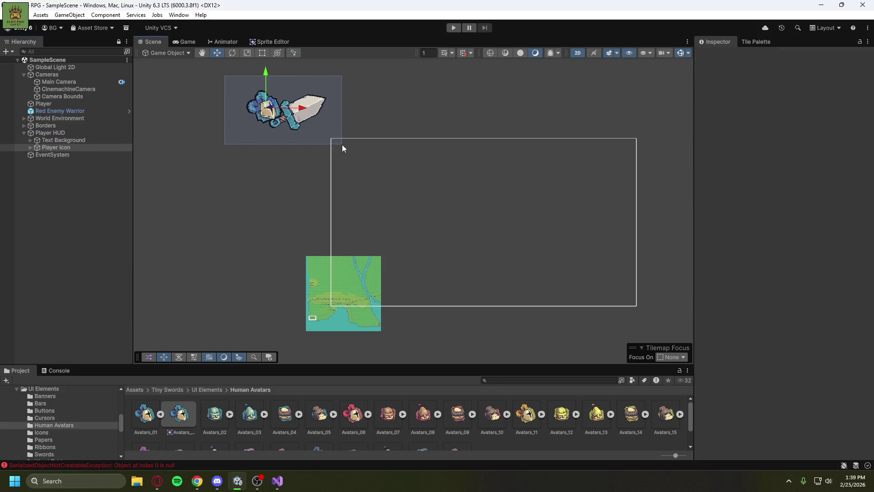
drag(342, 144, 241, 78)
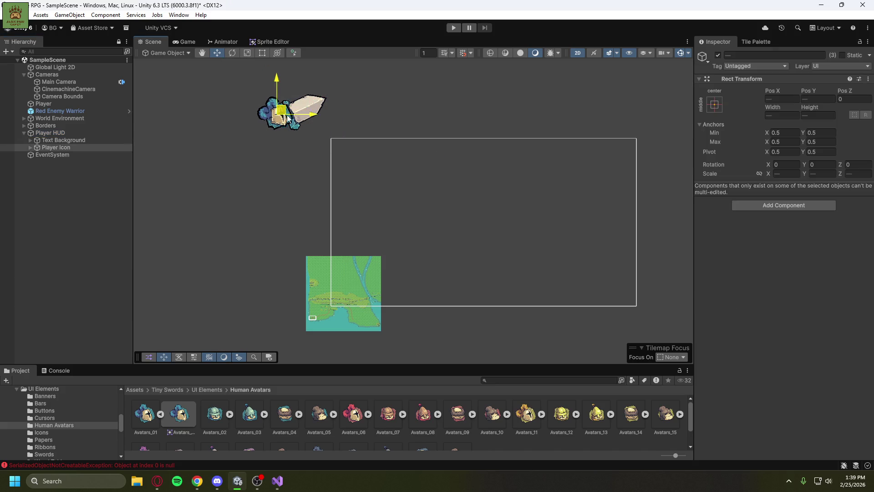
key(ctrl+z)
click(84, 149)
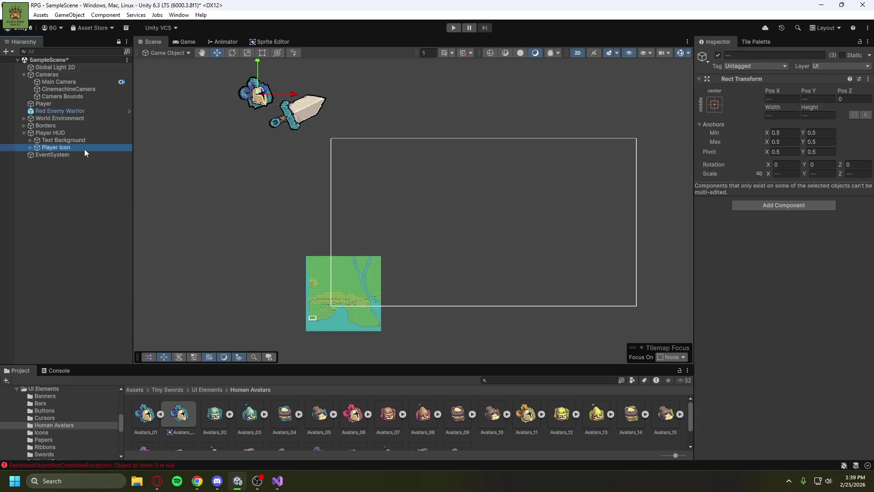
drag(256, 91, 360, 159)
click(185, 41)
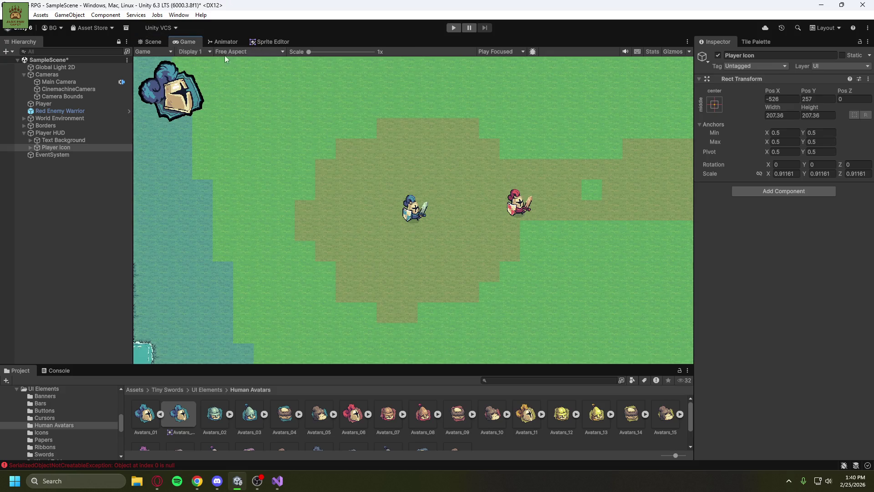
middle_click(188, 40)
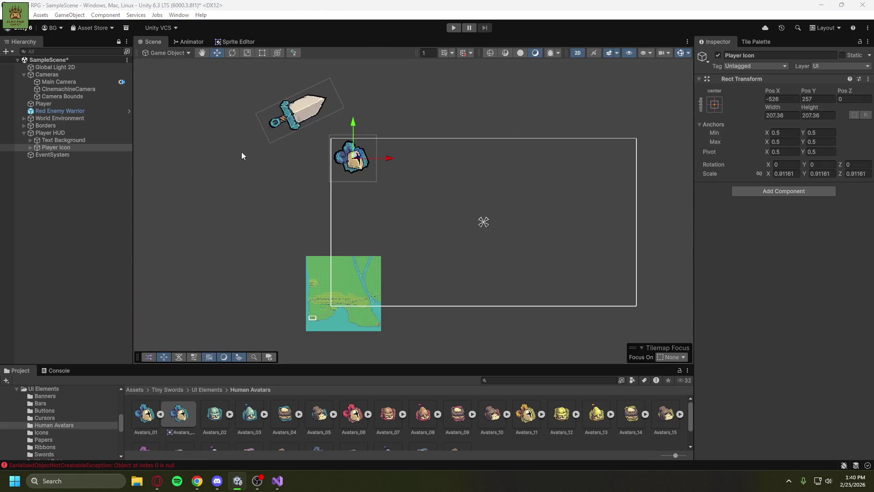
click(70, 174)
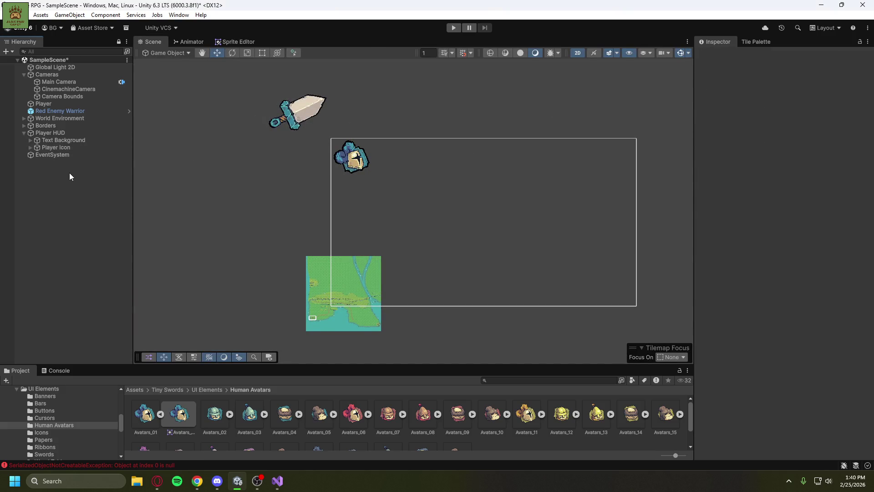
Step through undo and redo to restore the Player HUD name and icon position.
key(ctrl+z)
key(ctrl+z)
key(ctrl+z)
key(ctrl+y)
key(ctrl+y)
key(ctrl+y)
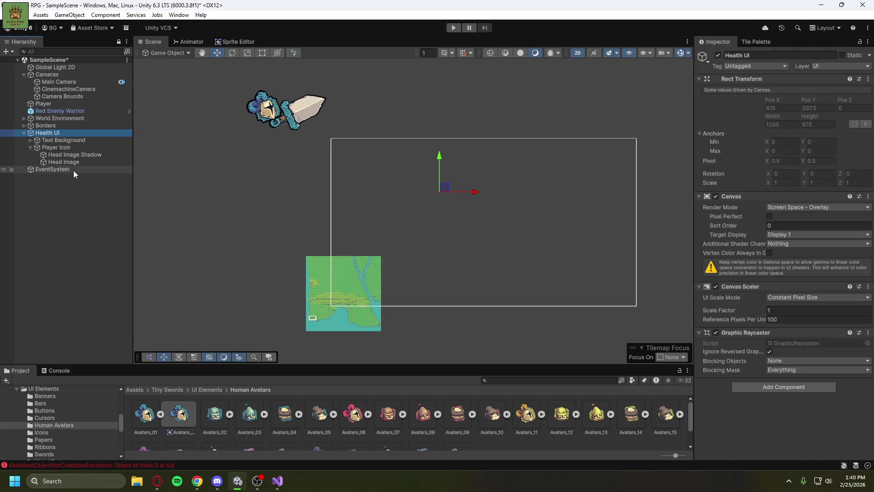
key(ctrl+y)
key(ctrl+y)
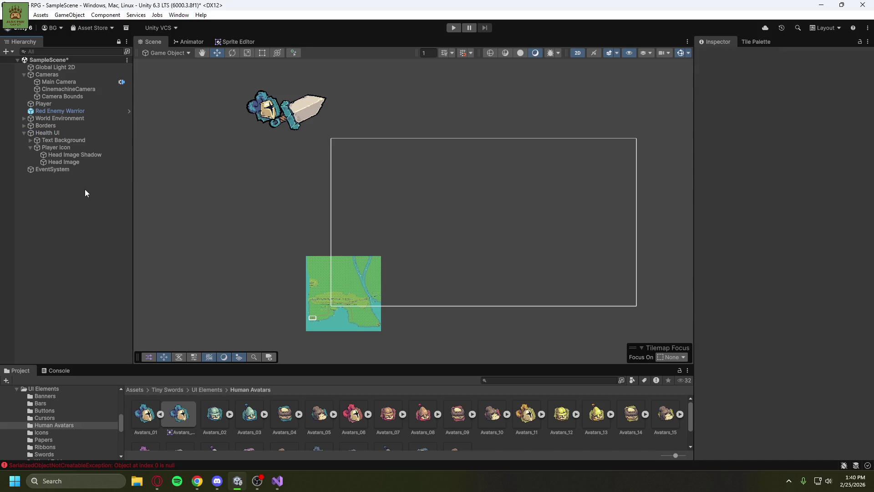
key(ctrl+y)
key(ctrl+y)
key(ctrl+y)
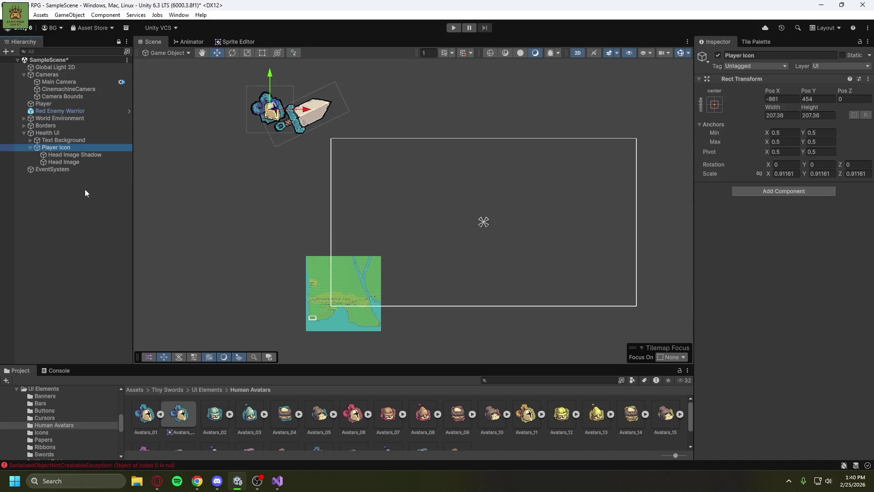
key(ctrl+z)
key(ctrl+z)
key(ctrl+z)
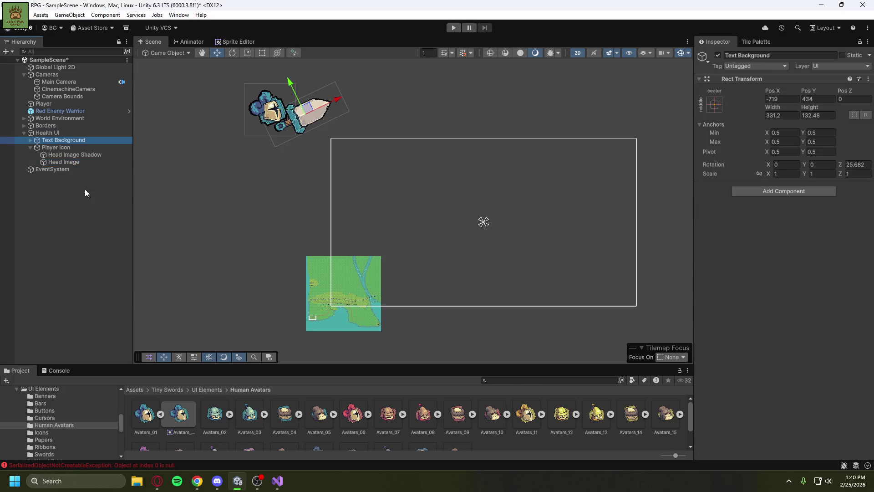
key(ctrl+z)
key(ctrl+z)
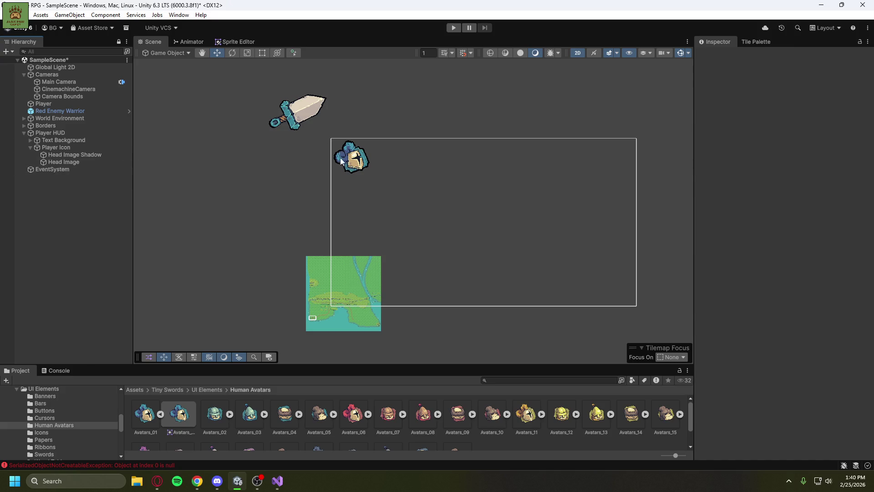
Resize the knight-head Head Image with the Scale tool.
click(339, 160)
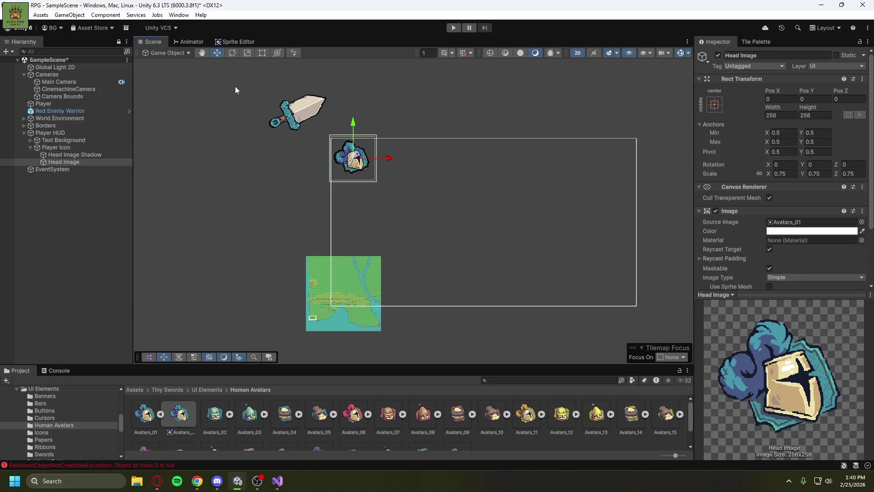
click(248, 53)
mouse_move(354, 158)
mouse_down()
mouse_move(369, 155)
mouse_move(351, 162)
mouse_up()
Set the Player Icon's Scale X, Y and Z to 0.75.
click(351, 162)
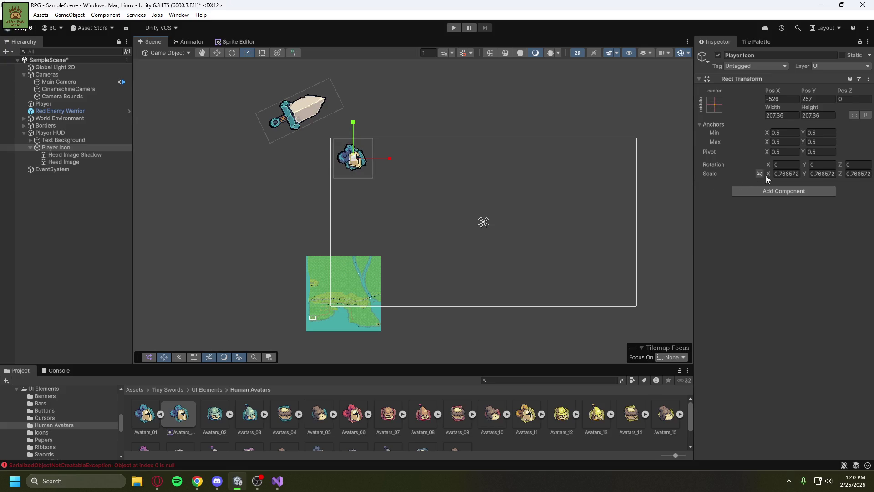
click(782, 174)
text(.75)
key(Return)
click(759, 173)
click(788, 174)
text(.75)
key(Tab)
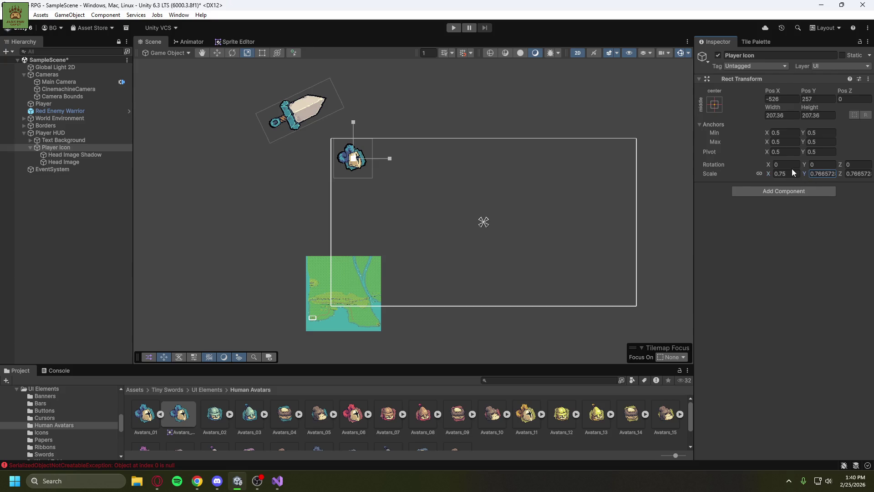
text(.75)
Relink the scale axes at 0.75 and nudge the icon to -544, 273 in the corner.
click(759, 174)
click(787, 173)
text(.75)
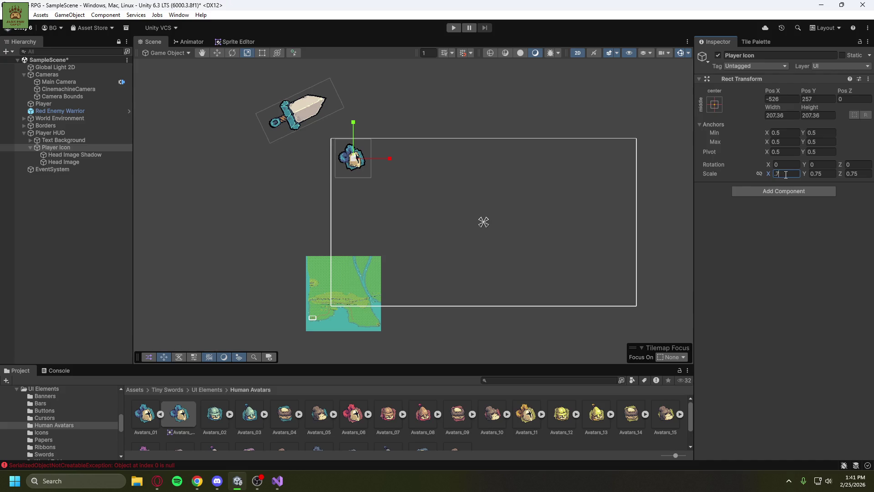
click(759, 174)
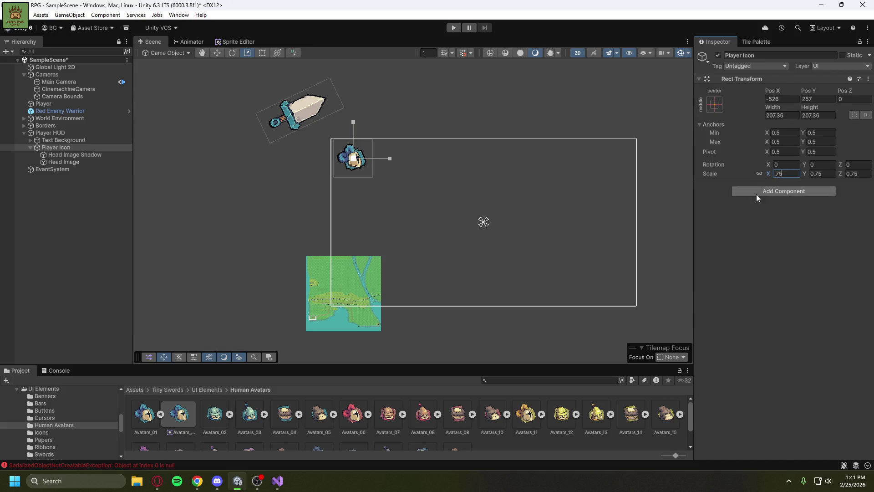
click(218, 53)
drag(362, 157, 357, 151)
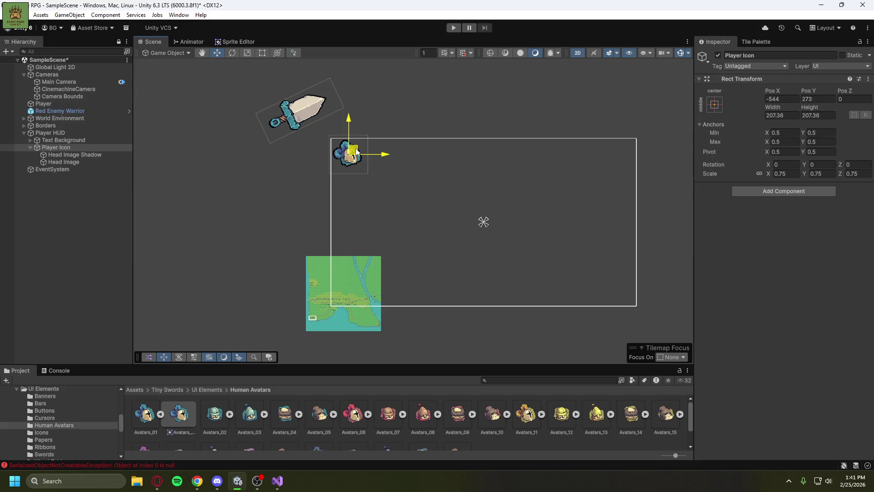
Move the Text Background sword banner next to the knight-head icon.
click(310, 114)
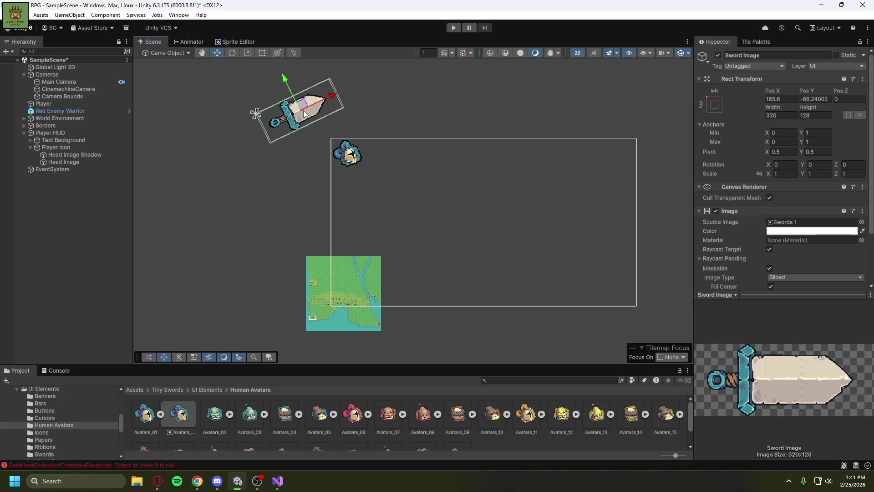
drag(306, 107, 390, 152)
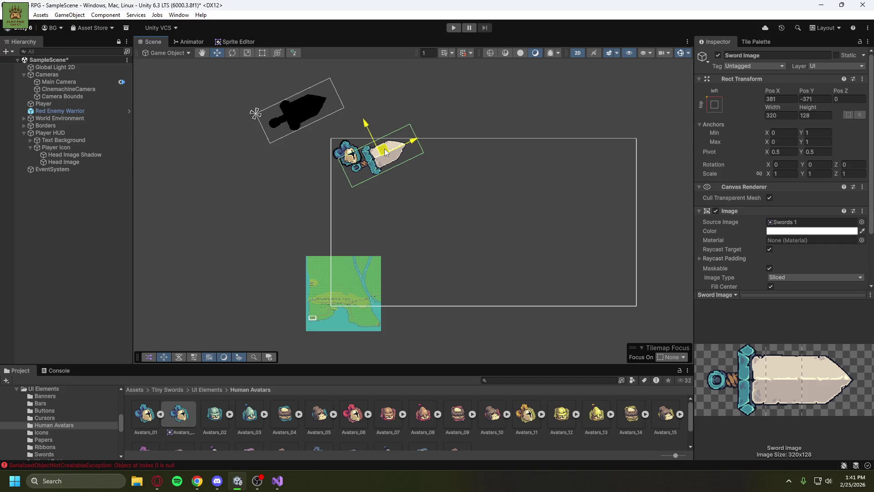
key(ctrl+z)
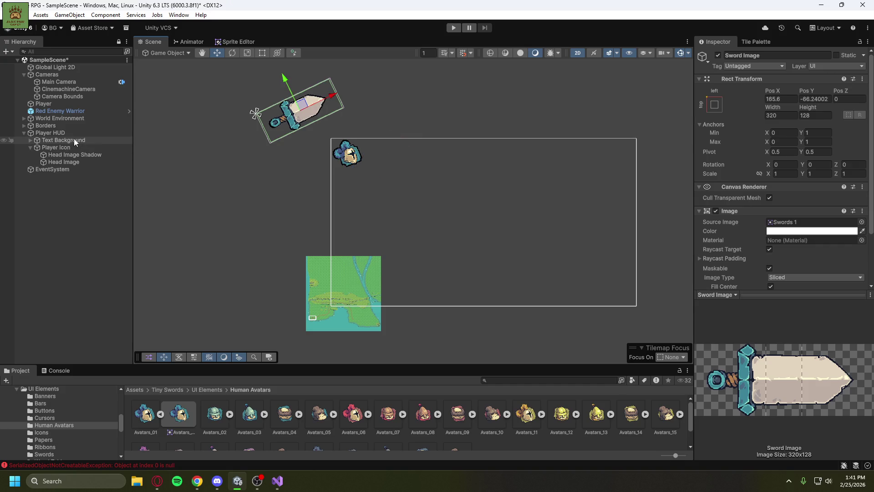
click(56, 142)
drag(309, 108, 396, 161)
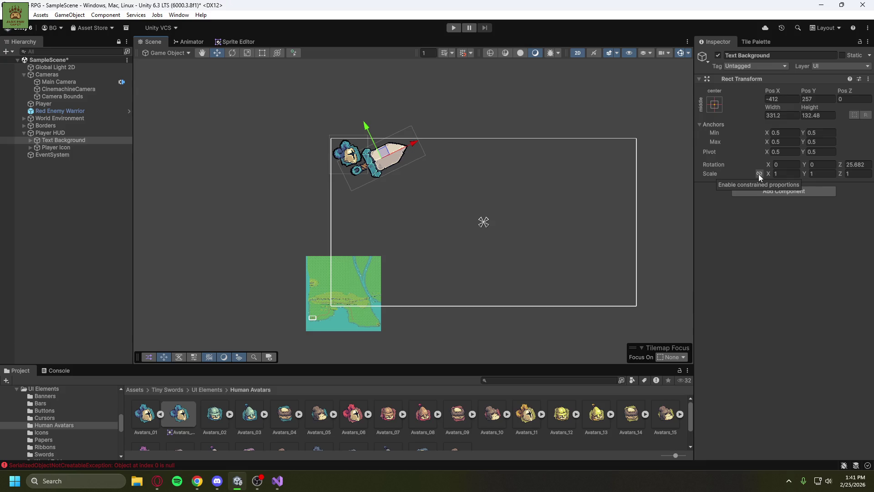
Scale the sword banner to 0.82 and nudge it to -427, 262 beside the icon.
click(247, 53)
key(alt+Tab)
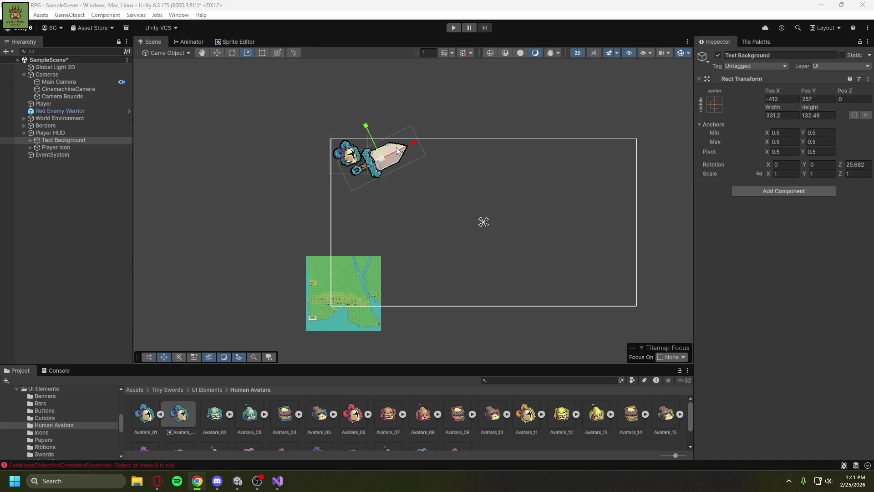
drag(379, 159, 389, 173)
click(786, 174)
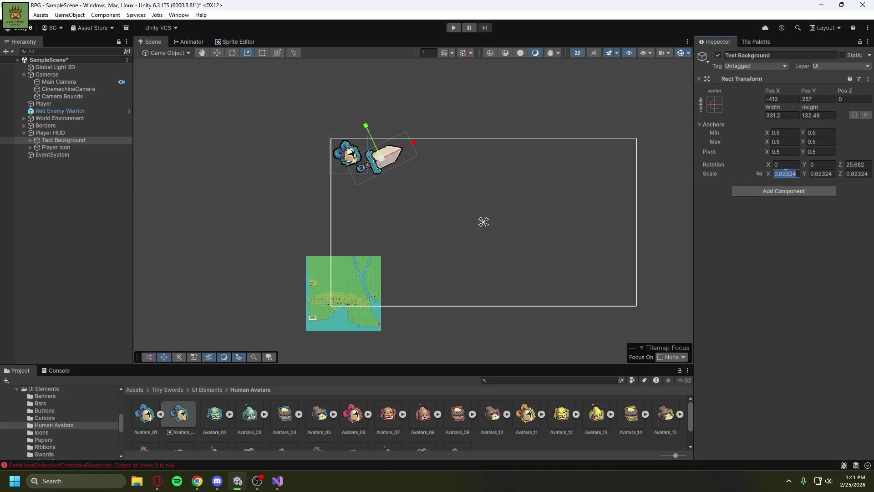
text(.8)
key(Return)
key(ctrl+z)
click(785, 174)
text(.82)
click(217, 53)
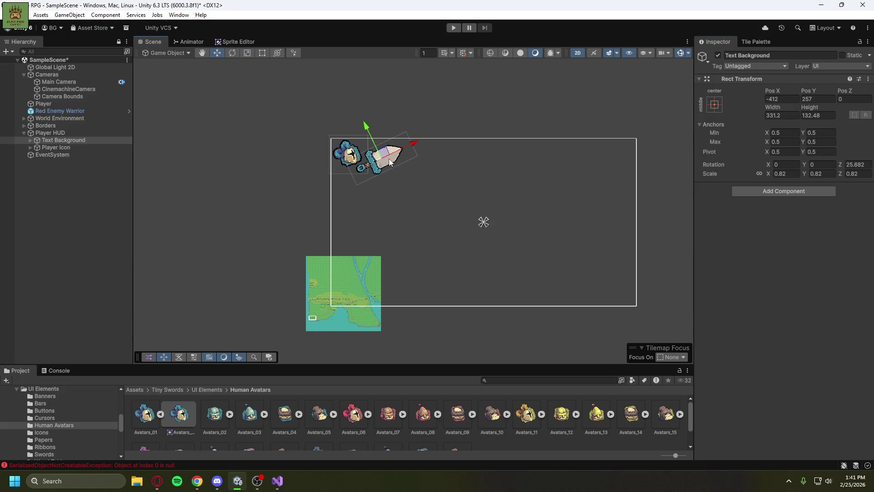
drag(382, 157, 379, 154)
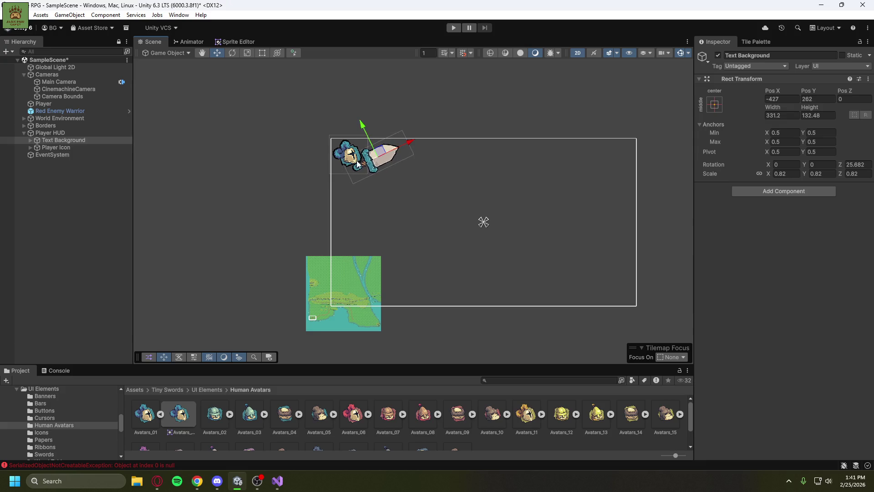
Fine-tune the sword banner slightly up and left, deselect it, and open the Game view with Ctrl+2.
scroll(341, 171, up, 10)
mouse_move(344, 179)
mouse_down()
mouse_move(263, 234)
mouse_move(198, 238)
mouse_up()
scroll(238, 230, up, 2)
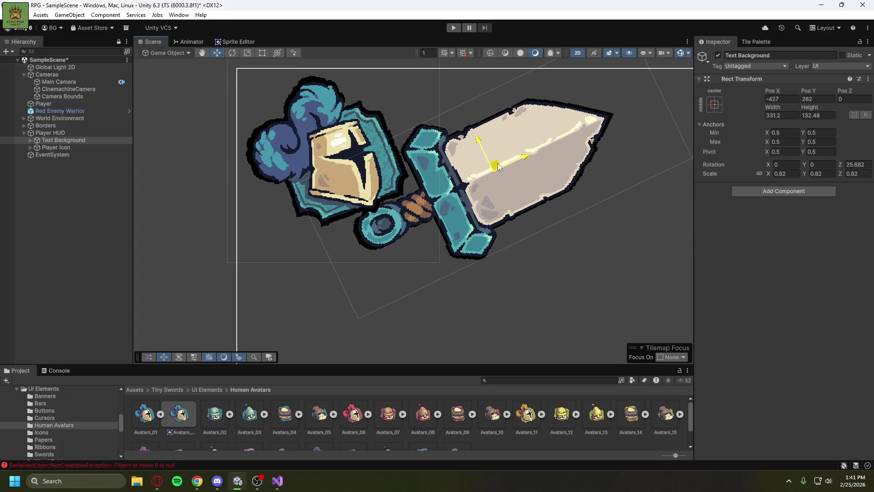
drag(498, 166, 493, 162)
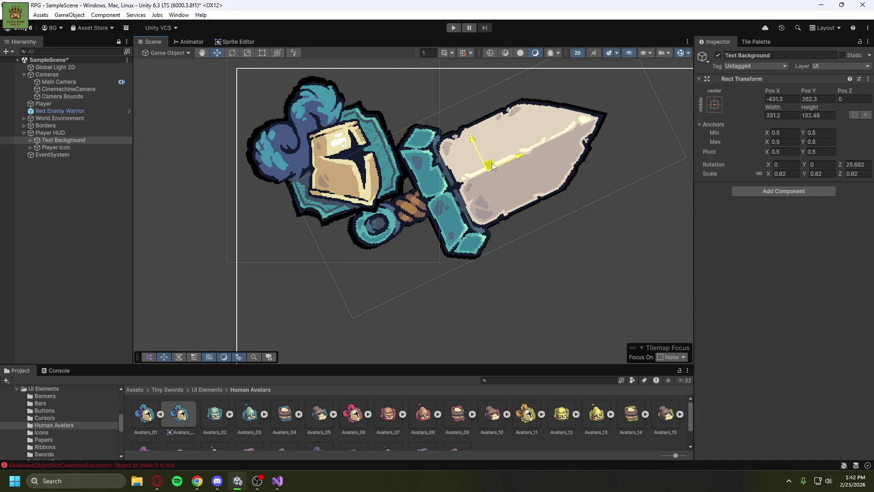
drag(492, 162, 492, 161)
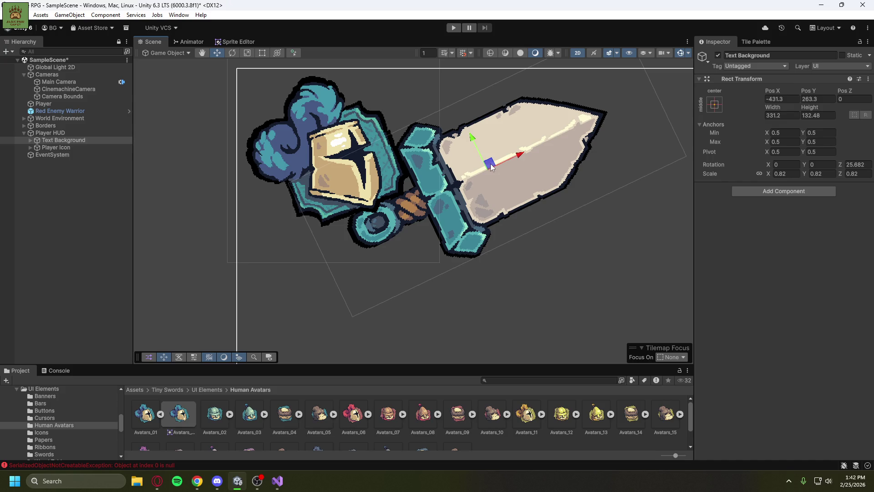
scroll(199, 240, down, 2)
click(95, 241)
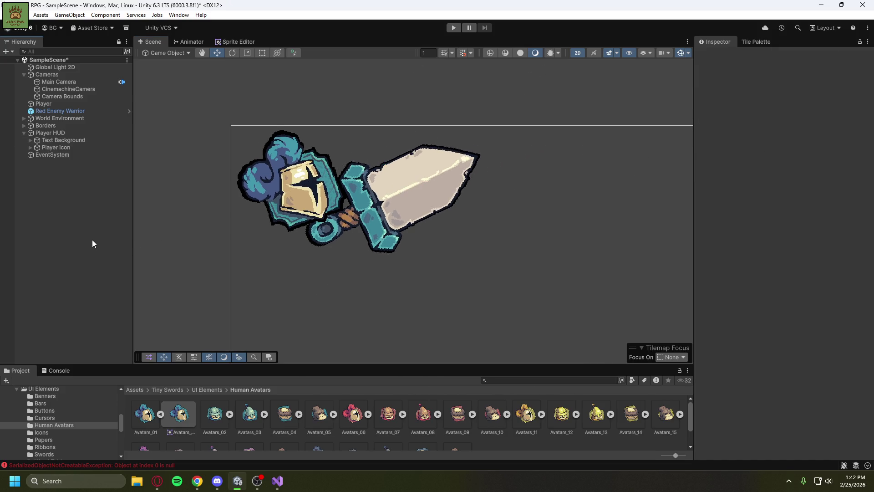
scroll(154, 231, down, 4)
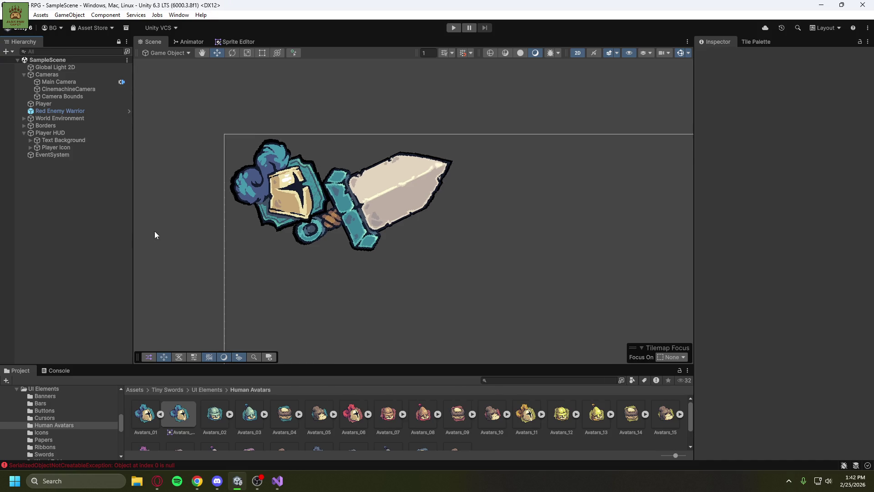
key(ctrl+2)
Dock the Game view beside Scene and playtest, walking the player with WASD, then stop.
mouse_move(512, 42)
mouse_down()
mouse_move(354, 27)
mouse_move(326, 44)
mouse_up()
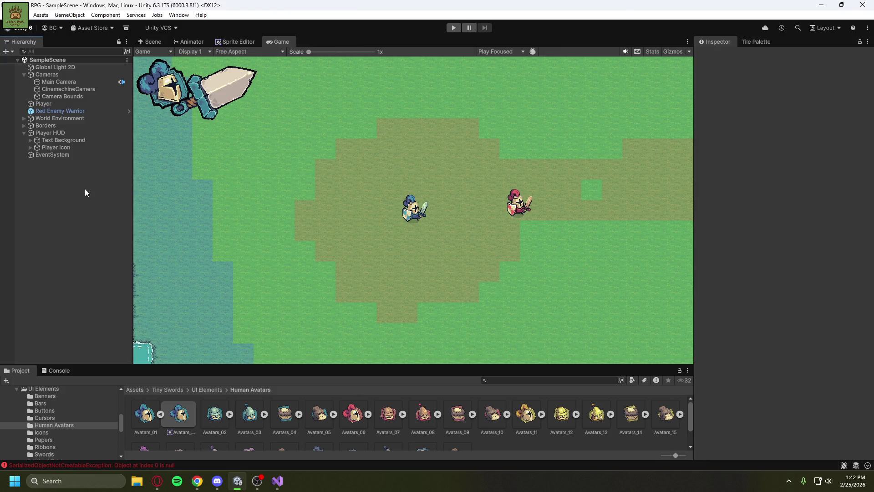
click(454, 28)
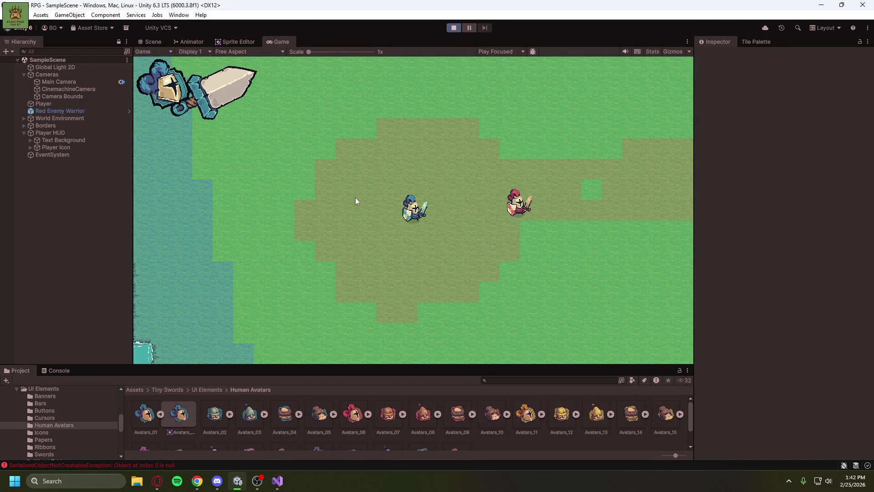
key(a)
key(w)
key(s)
key(d)
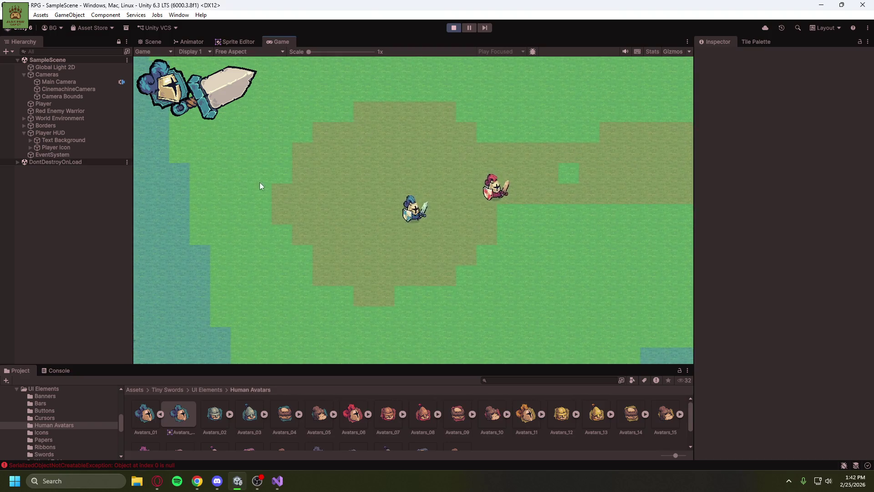
key(a)
key(w)
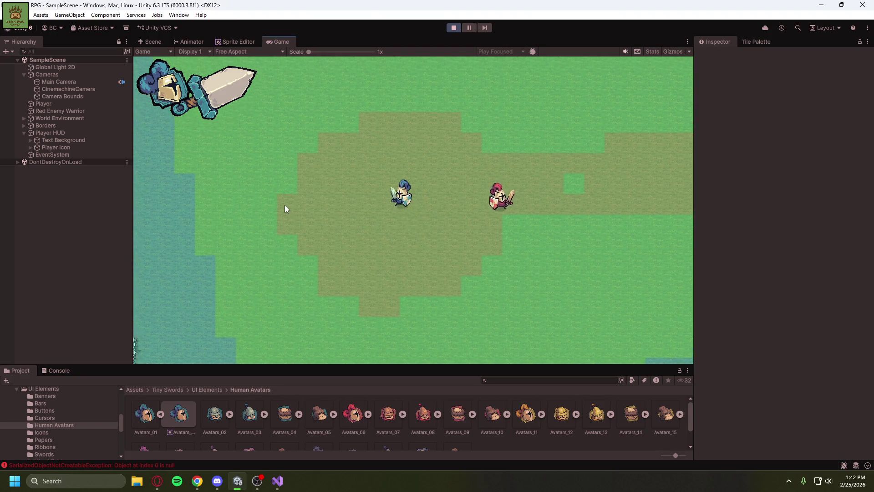
key(d)
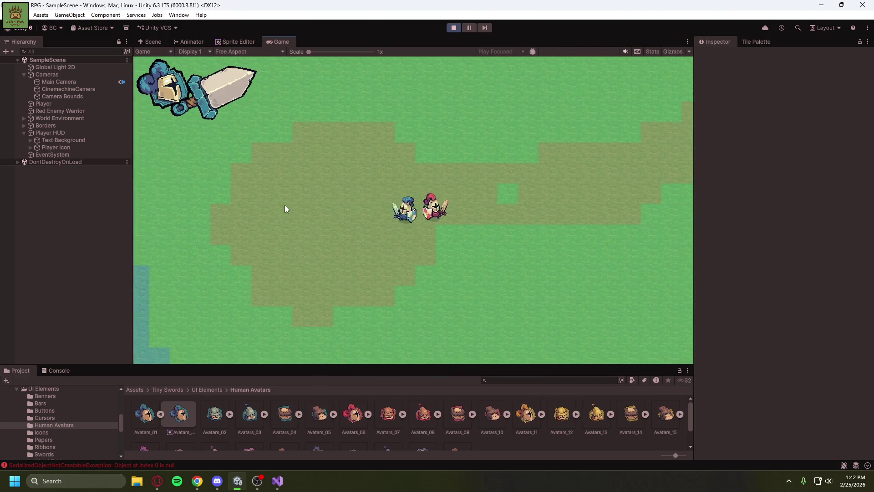
key(a)
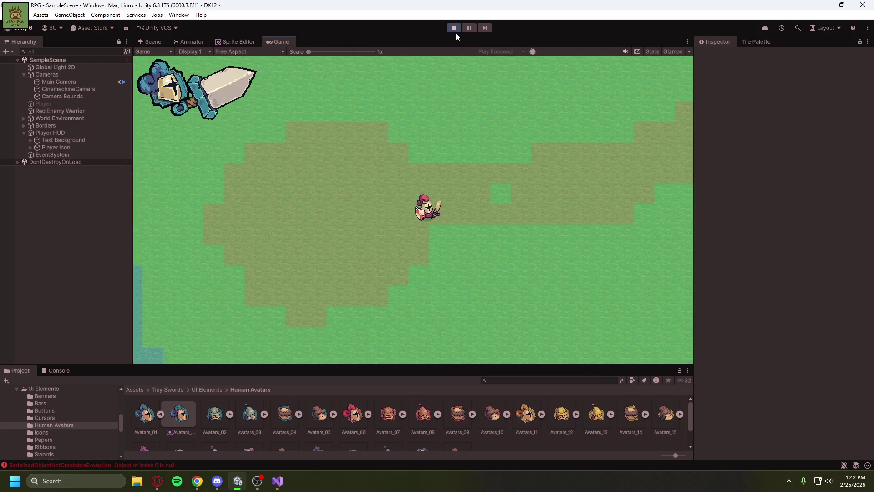
click(453, 27)
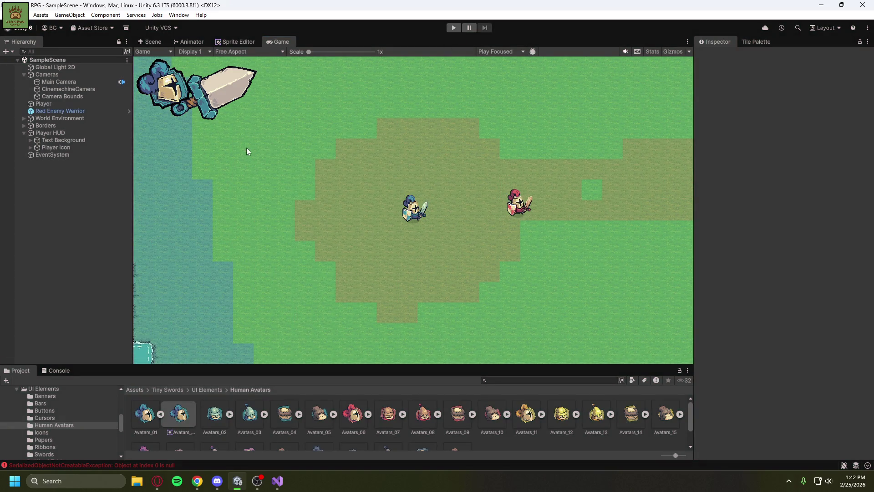
Wrap Text Background in a new empty parent named 'Health UI' under Player HUD.
click(50, 134)
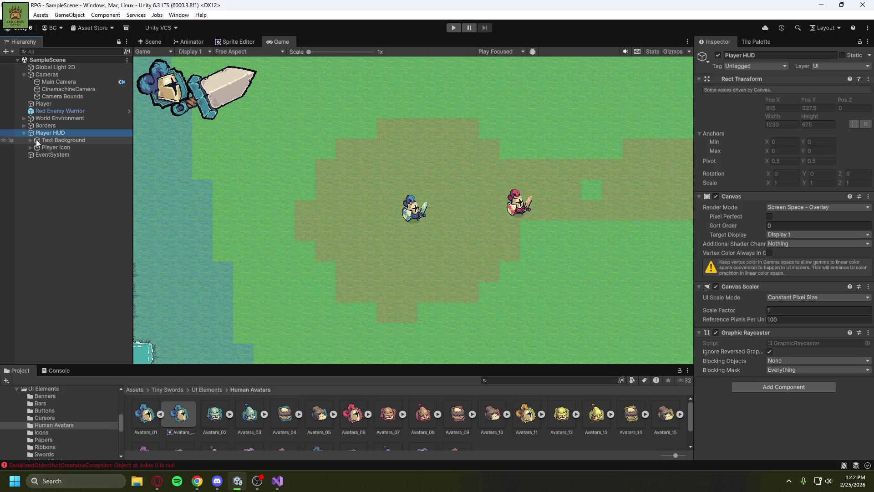
click(23, 132)
click(24, 132)
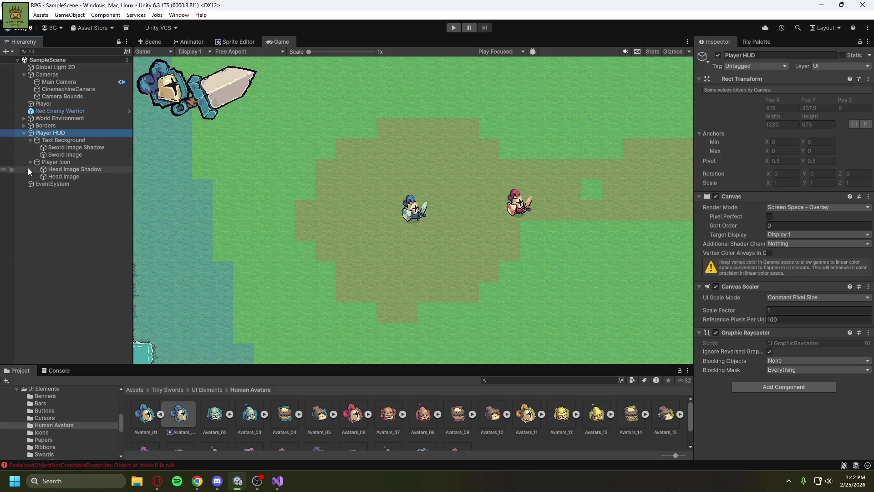
click(29, 140)
right_click(39, 140)
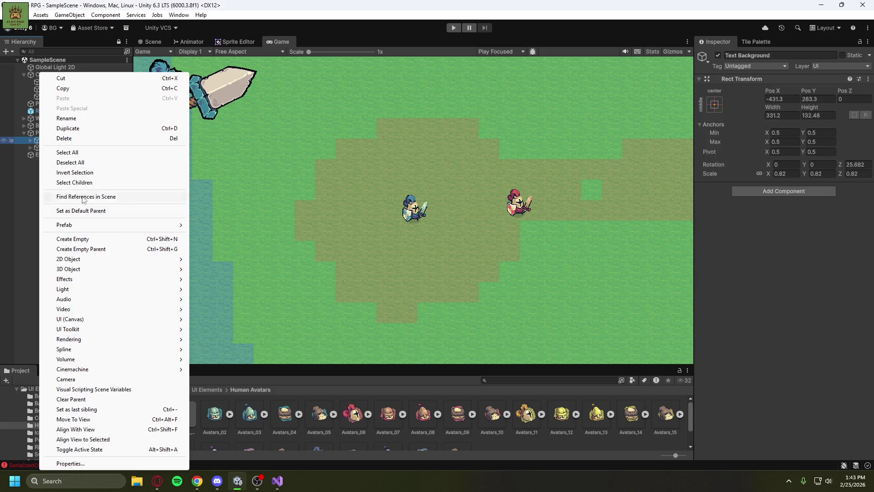
click(81, 248)
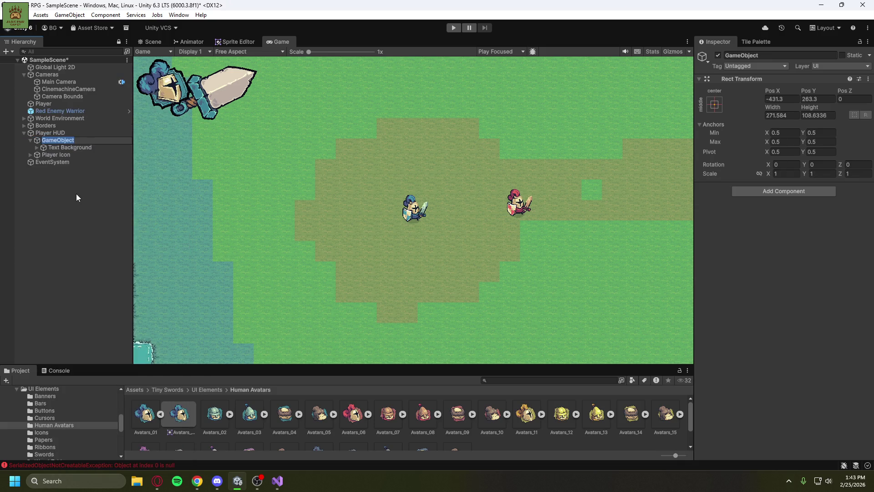
key(BackSpace)
text(H)
text(ealt)
text(h UI)
click(76, 197)
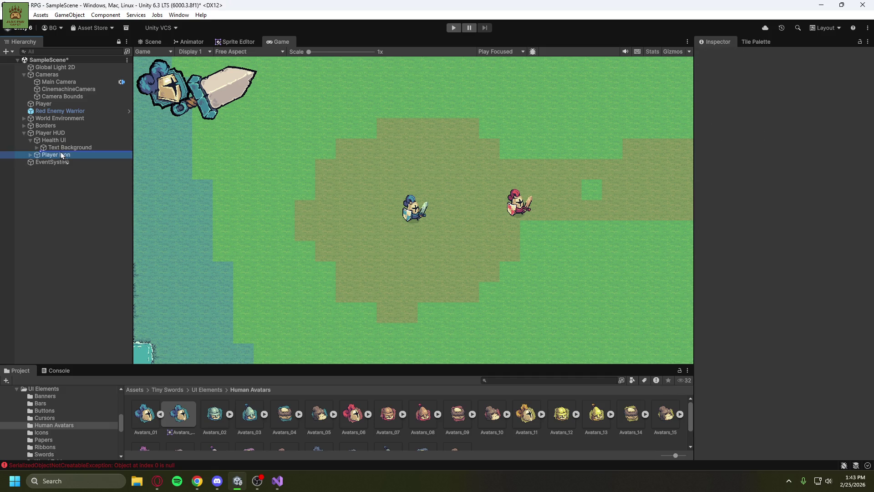
Move Player Icon into Health UI and scale the group uniformly to 0.9.
click(31, 141)
click(30, 140)
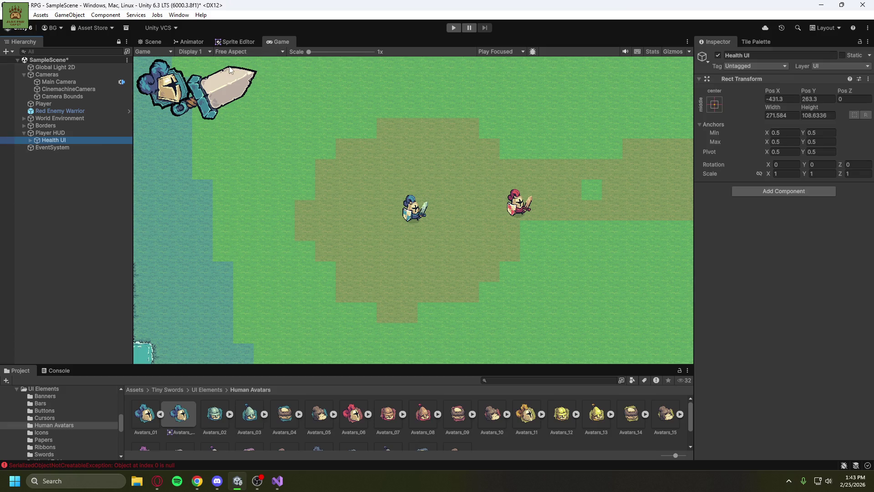
click(760, 173)
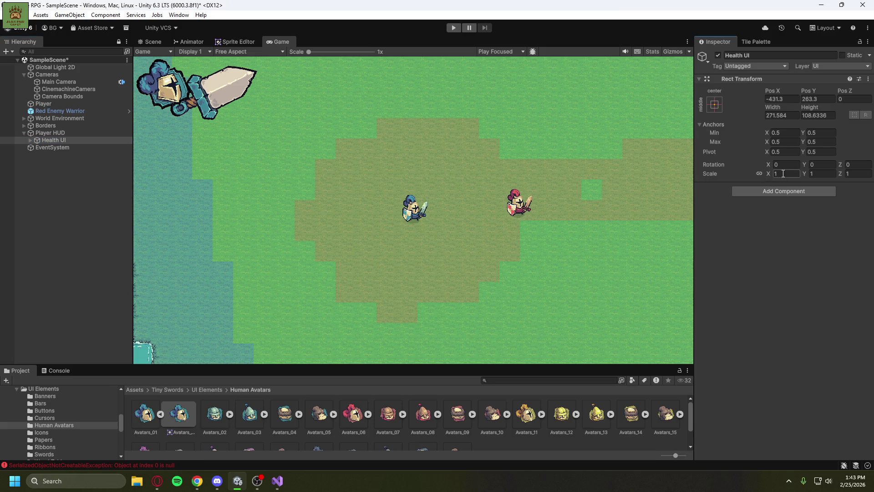
text(.9)
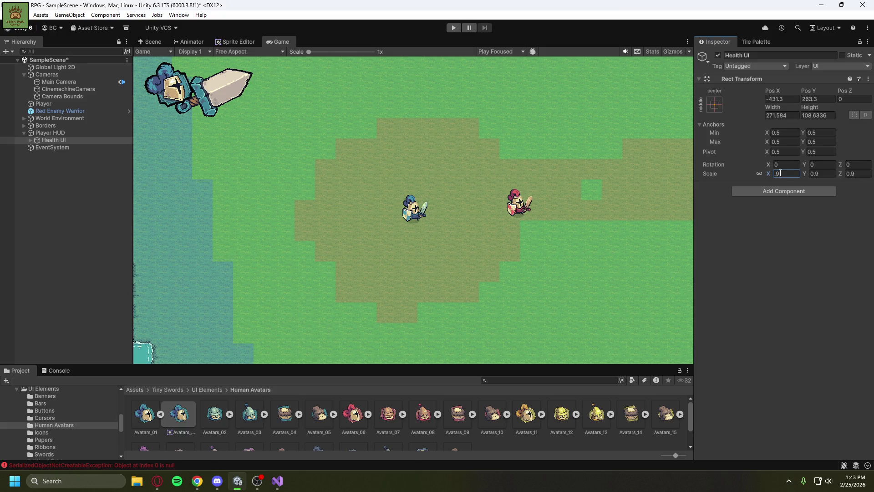
click(150, 42)
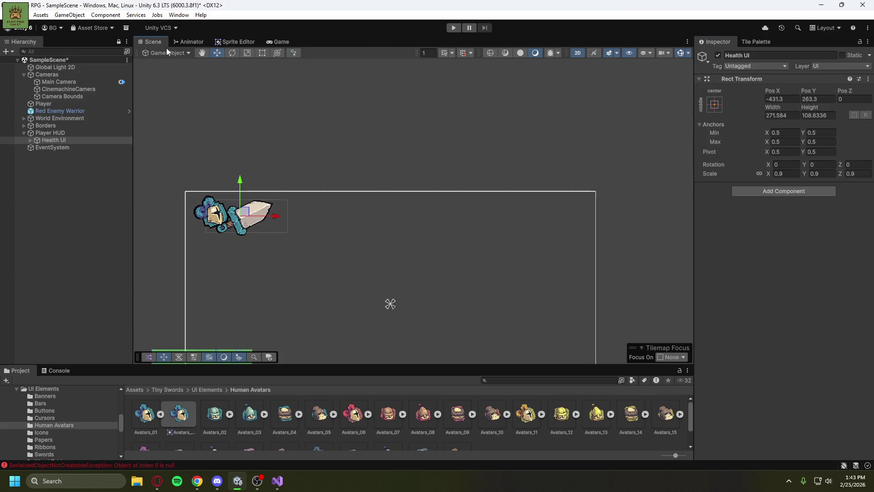
Move Health UI to -453, 269, preview it in Game view, then inspect and collapse the Player HUD hierarchy.
drag(244, 212, 239, 211)
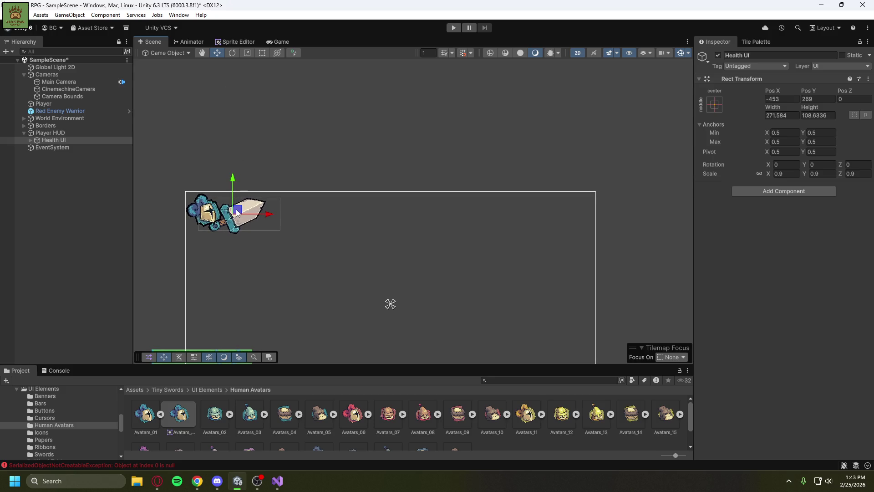
click(278, 42)
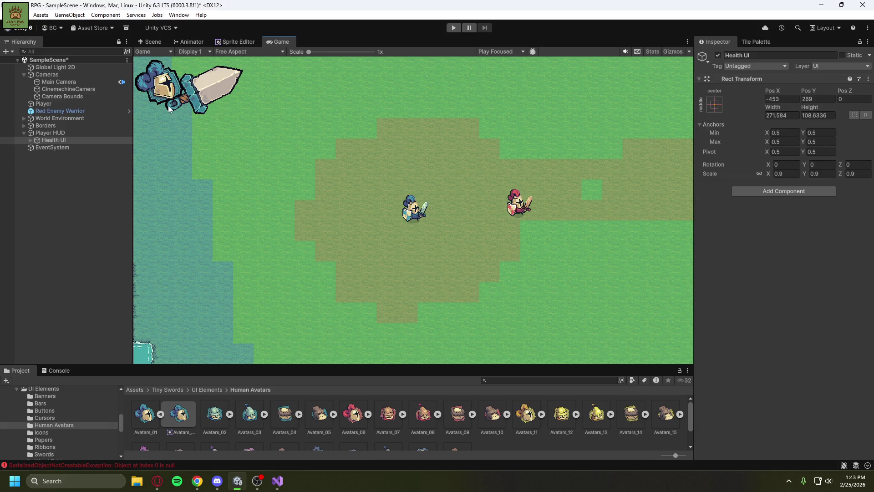
click(29, 141)
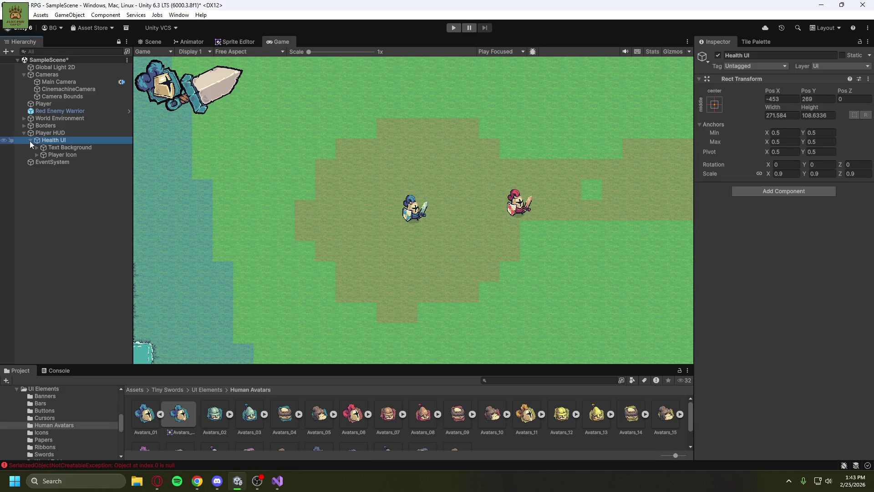
click(37, 154)
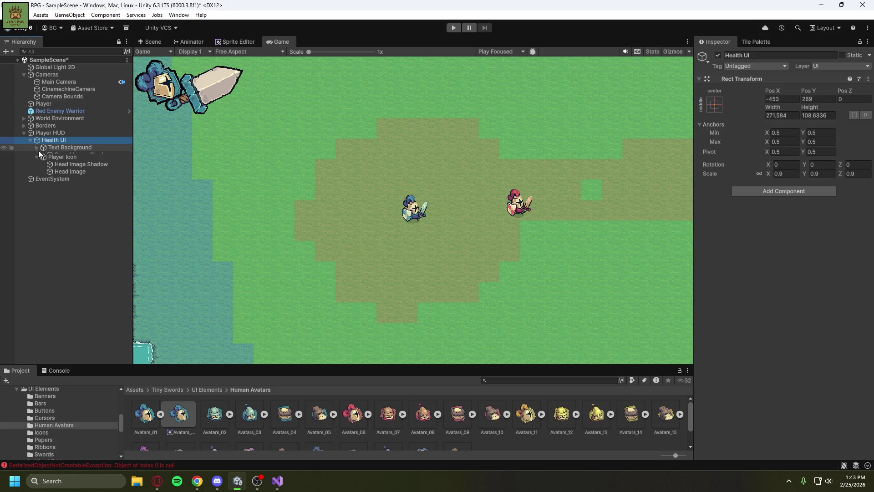
click(37, 154)
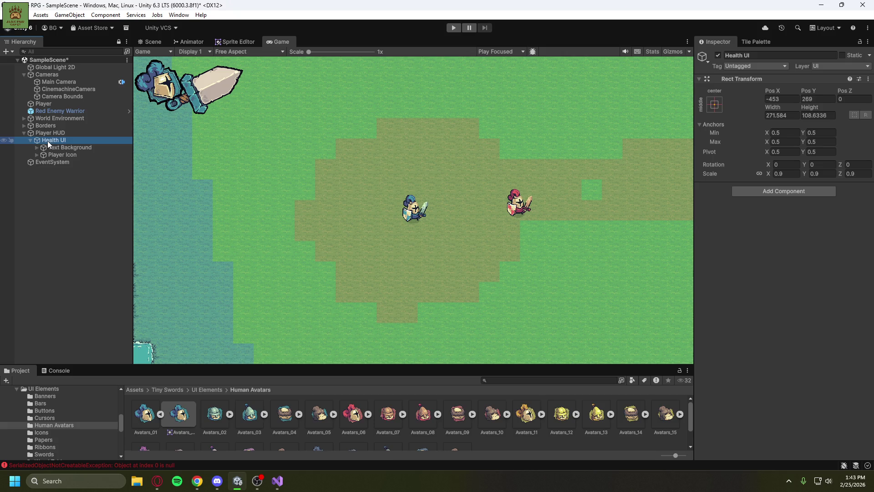
click(30, 141)
click(24, 133)
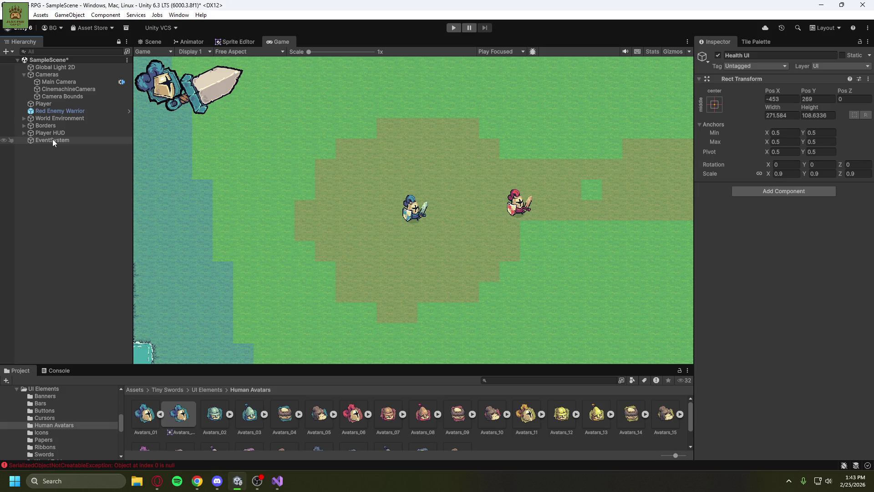
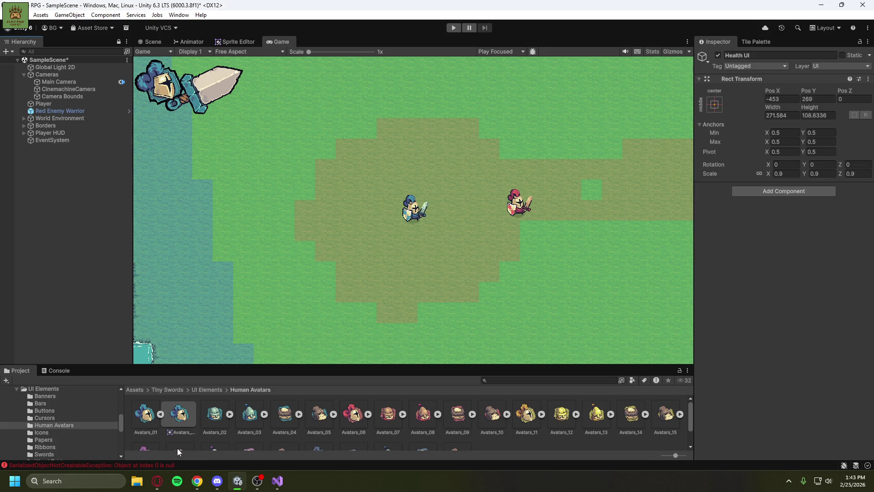
Preview the Human Avatars sprites Avatars_01 through Avatars_04, settling on Avatars_03.
click(160, 414)
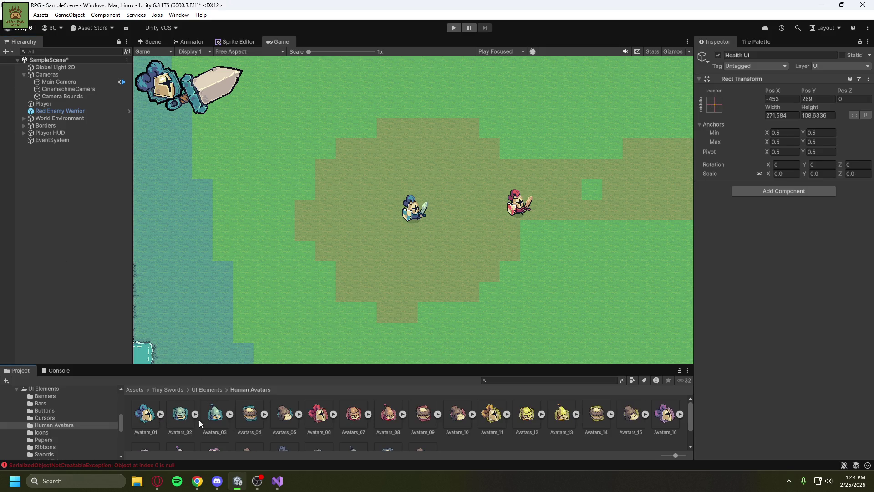
click(178, 415)
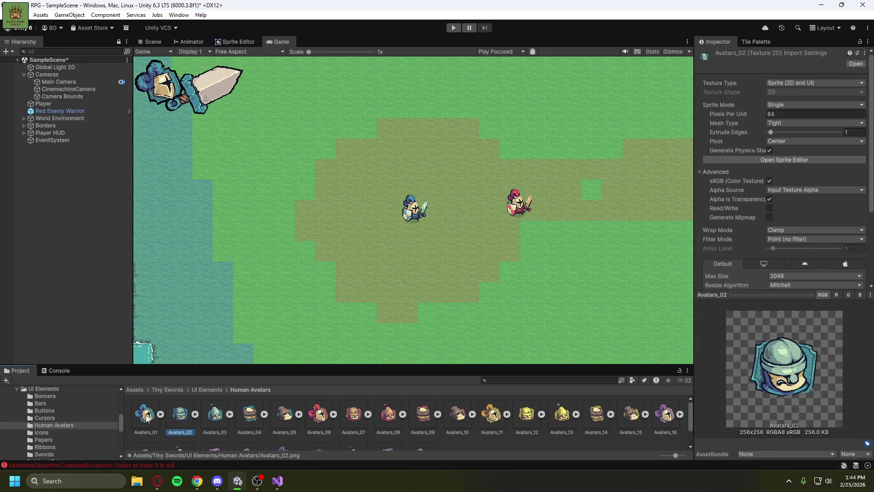
click(146, 416)
click(181, 415)
click(218, 416)
click(250, 420)
click(222, 419)
click(253, 415)
click(178, 415)
click(206, 418)
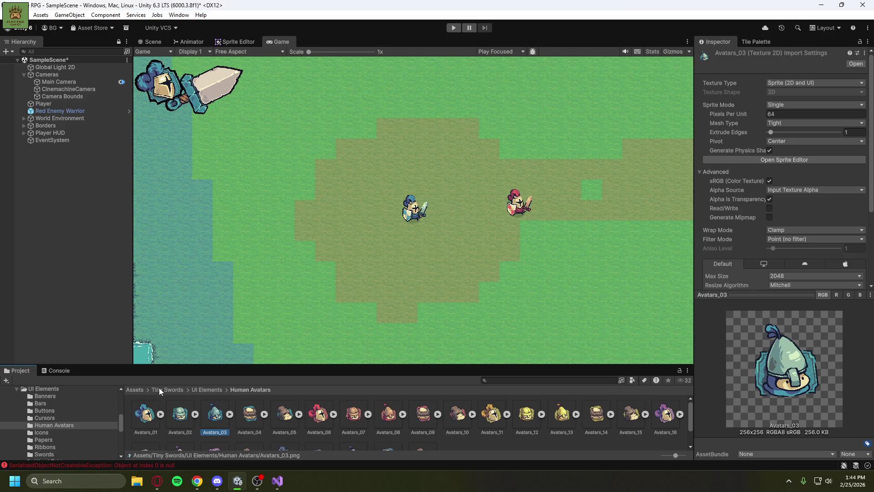
Navigate to Tiny Swords > Units > Blue Units > Archer, inspect Archer_Run, then deselect.
click(174, 389)
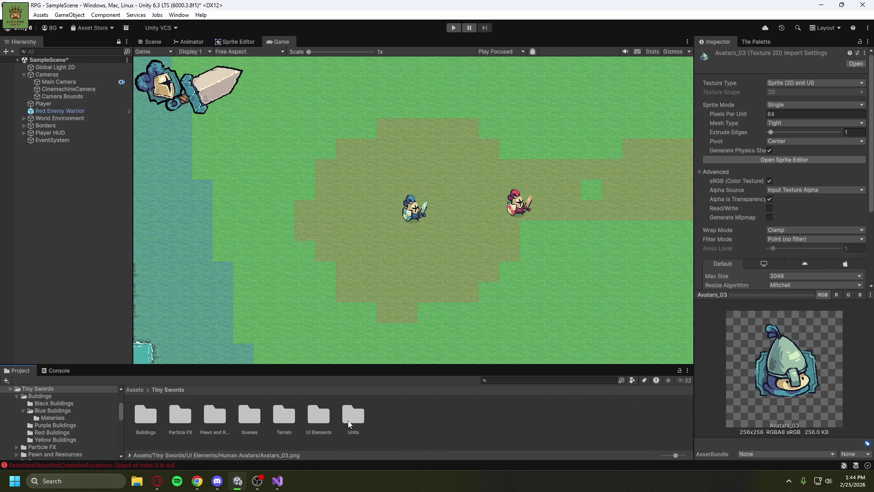
double_click(350, 424)
double_click(180, 415)
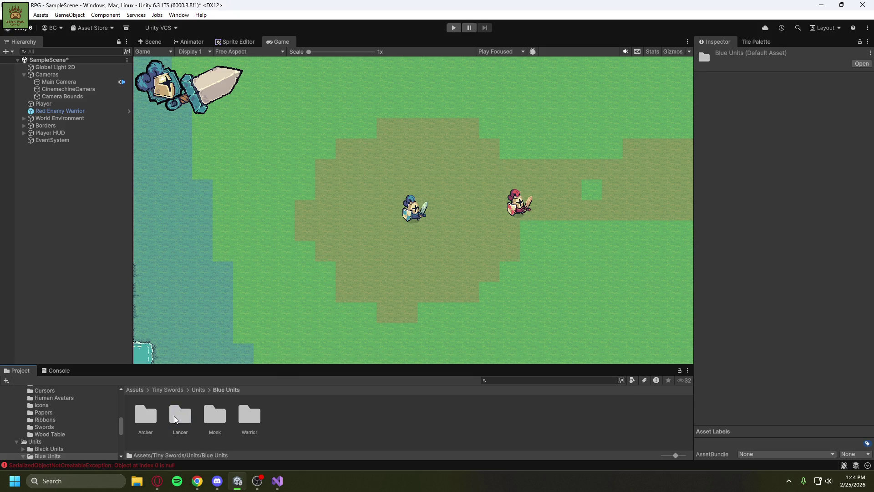
click(147, 418)
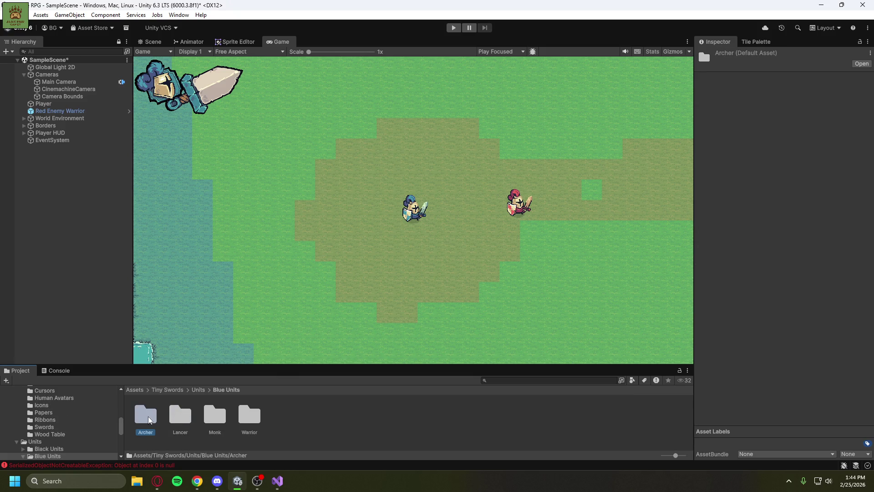
double_click(146, 419)
click(203, 418)
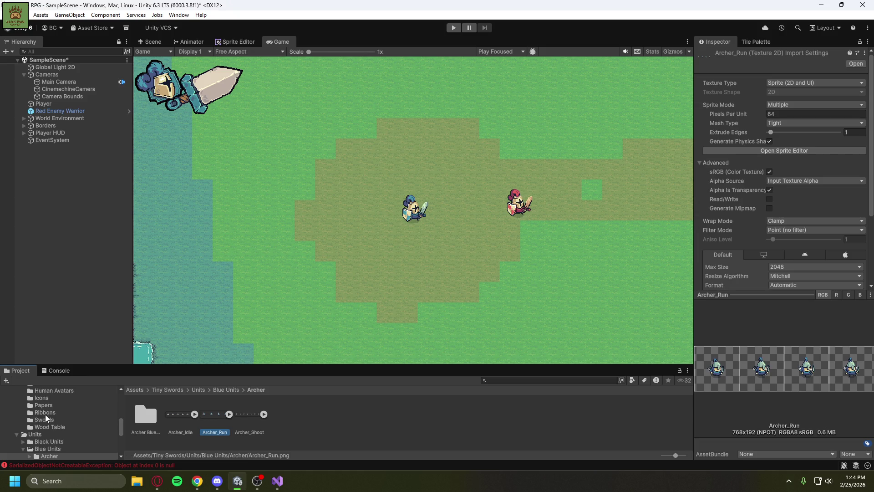
scroll(21, 436, up, 10)
scroll(39, 423, down, 3)
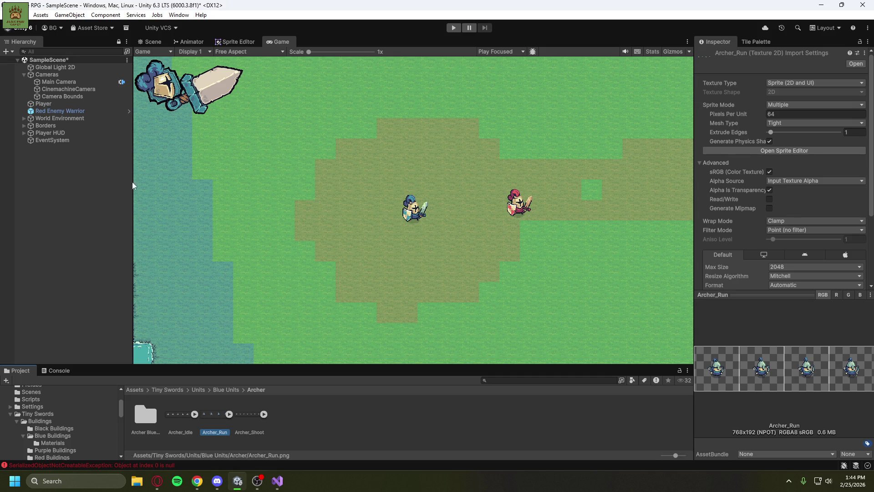
click(64, 208)
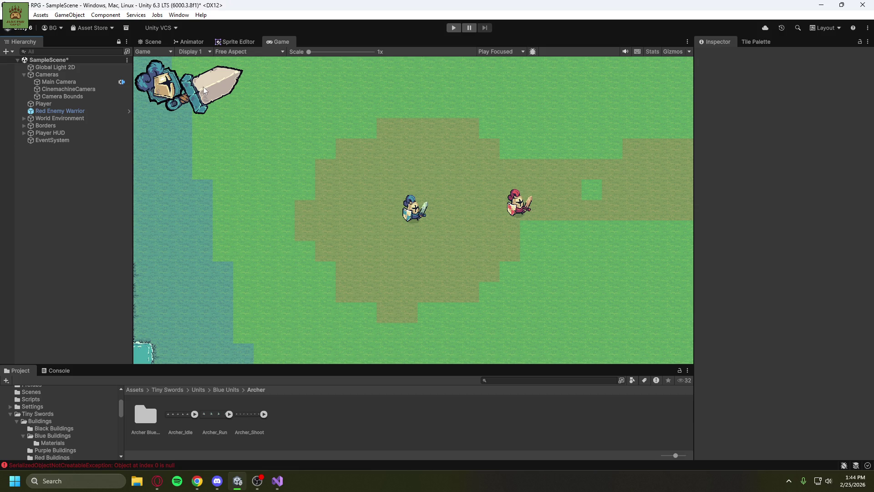
click(24, 133)
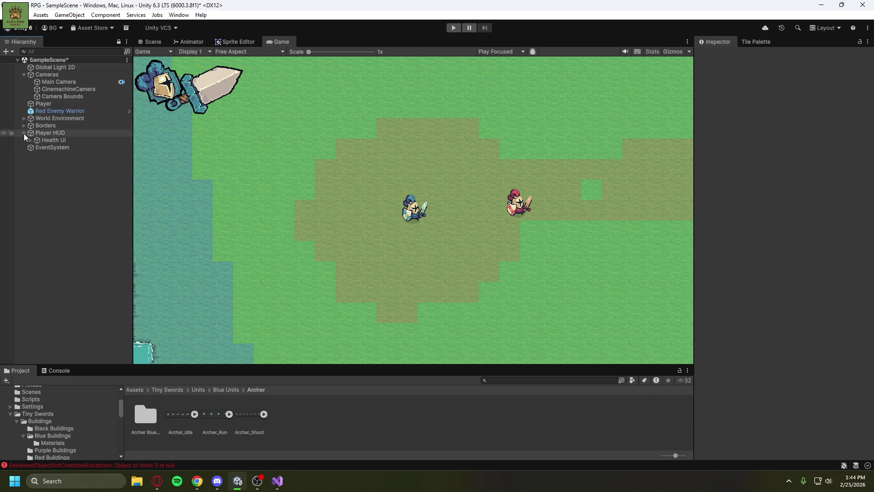
Create a UI Text - TextMeshPro object as a child of Health UI.
click(30, 140)
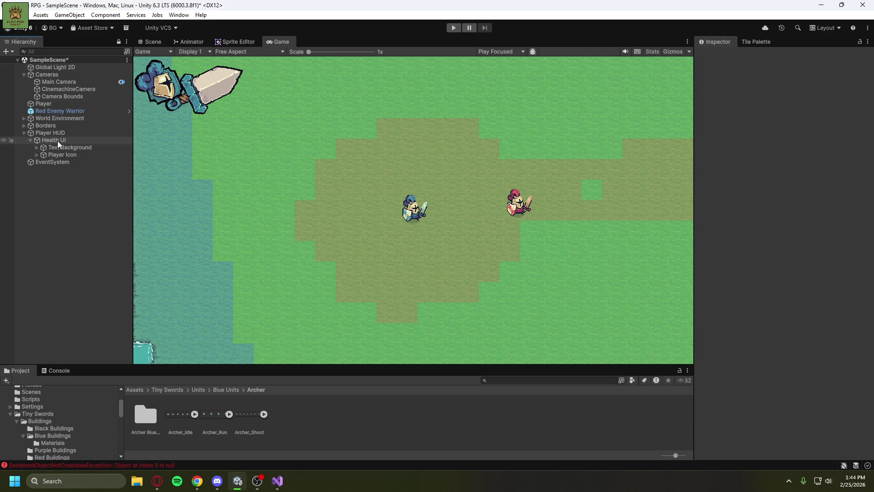
right_click(57, 141)
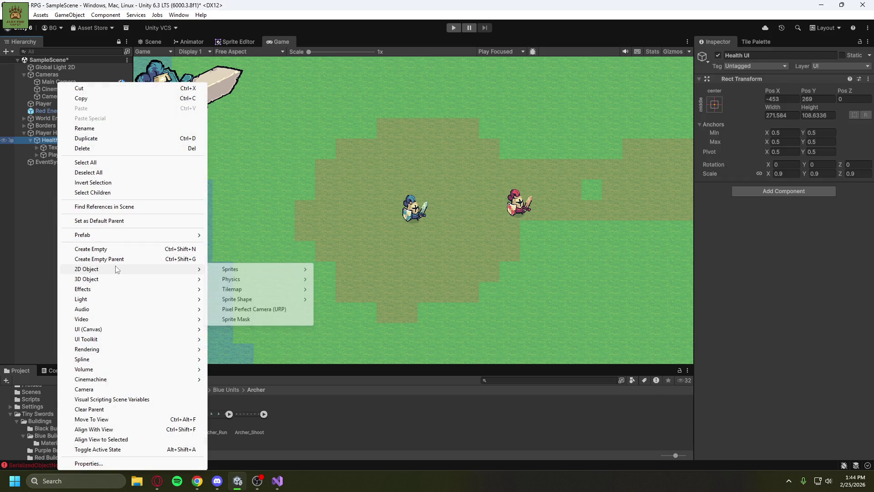
mouse_move(118, 333)
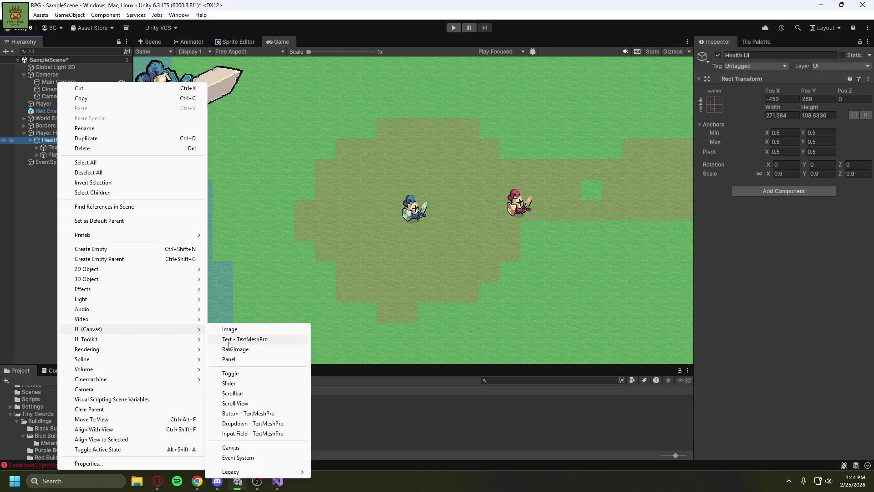
click(230, 340)
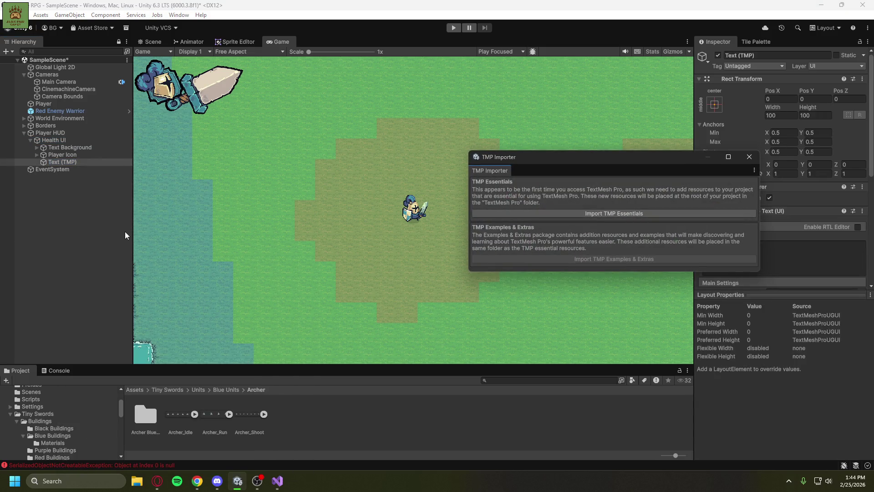
Import TMP Essentials and TMP Examples & Extras, close the importer, and begin renaming Text (TMP).
click(519, 213)
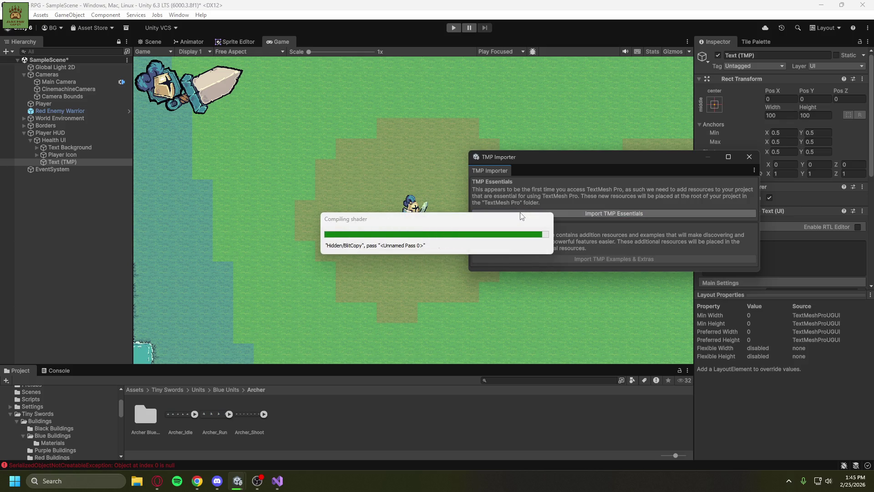
key(alt+Tab)
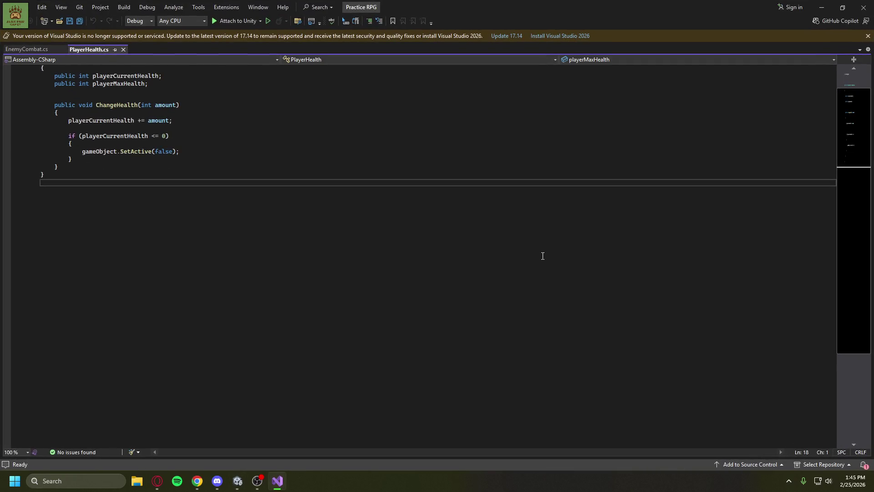
key(alt+Tab)
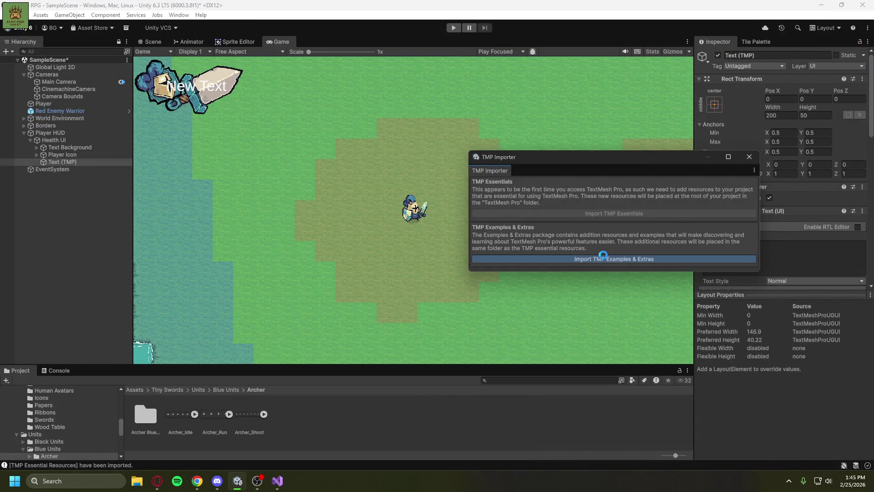
click(603, 258)
key(alt+Tab)
click(826, 13)
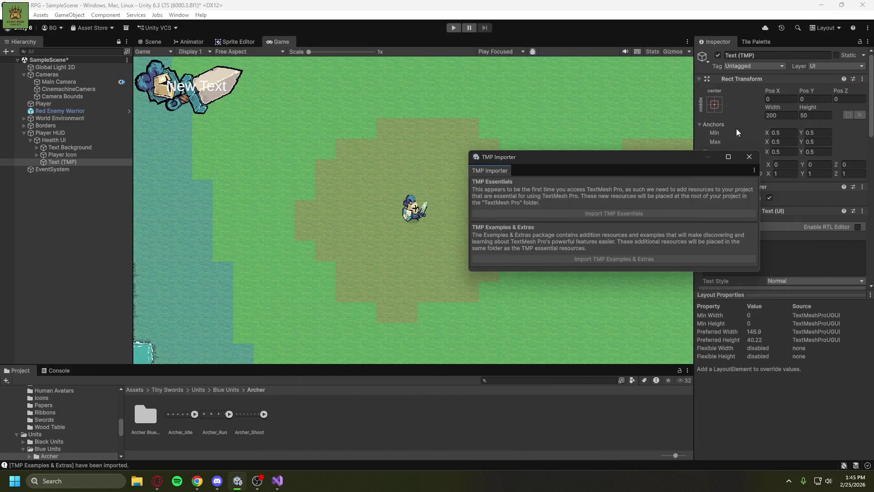
click(749, 157)
click(71, 164)
click(71, 164)
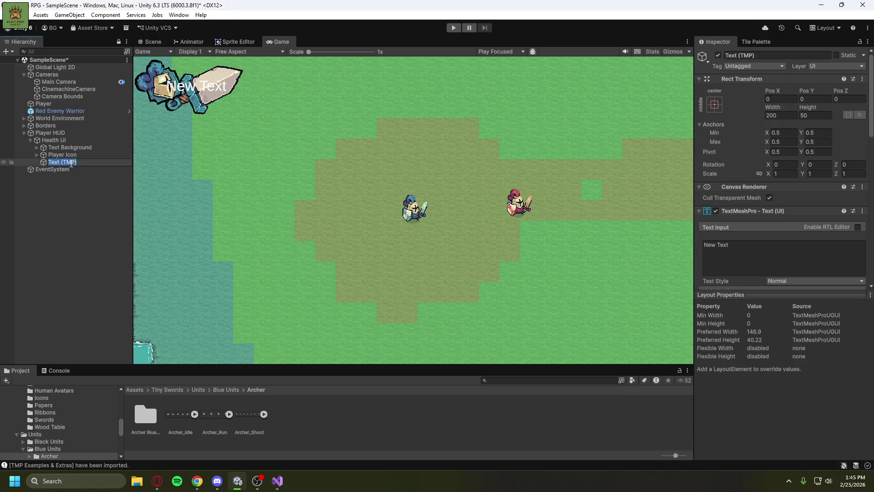
Rename the text object to 'Health Text' and frame it in the Scene view.
text(Health Text)
click(64, 194)
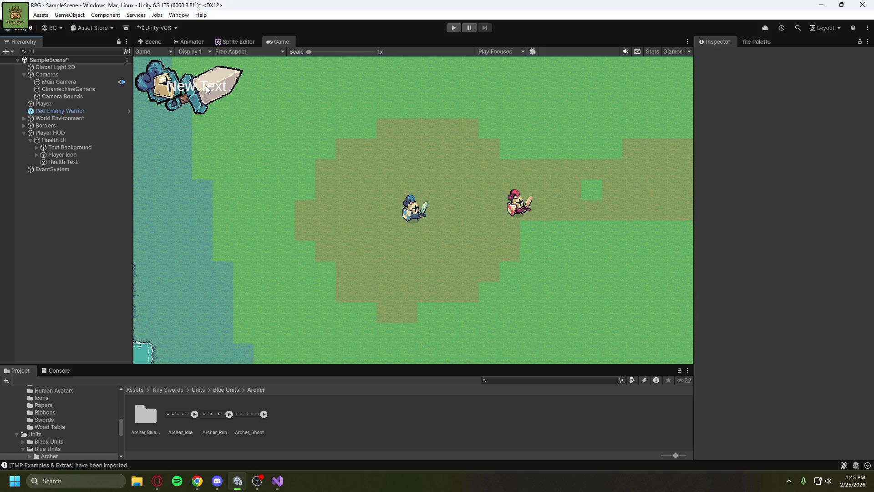
click(68, 162)
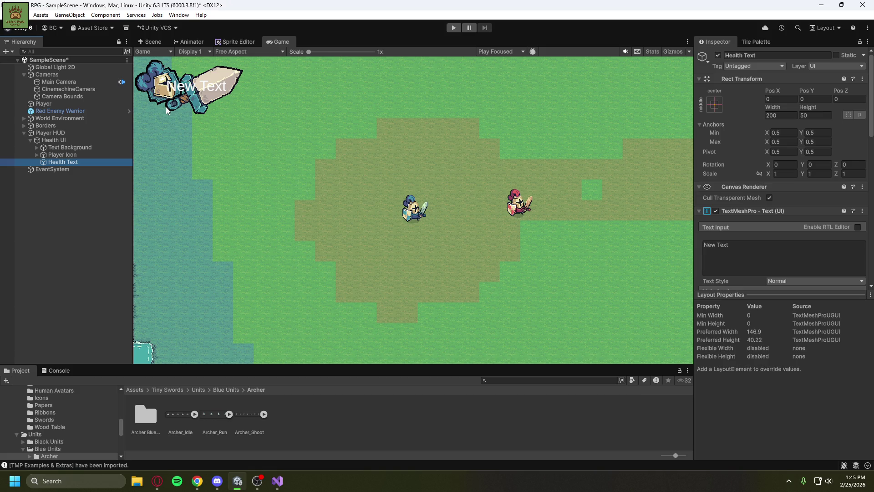
click(151, 42)
key(f)
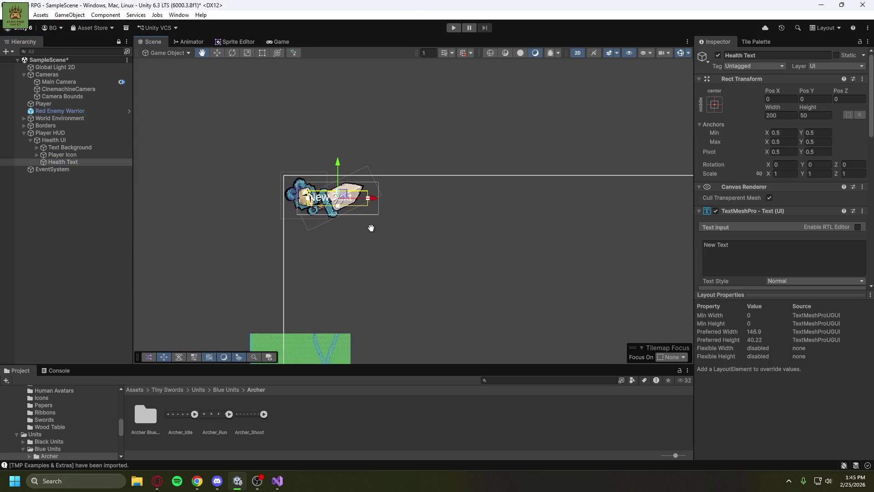
Review the text styles, material presets and LiberationSans font asset, then resume the tutorial video.
scroll(354, 244, up, 2)
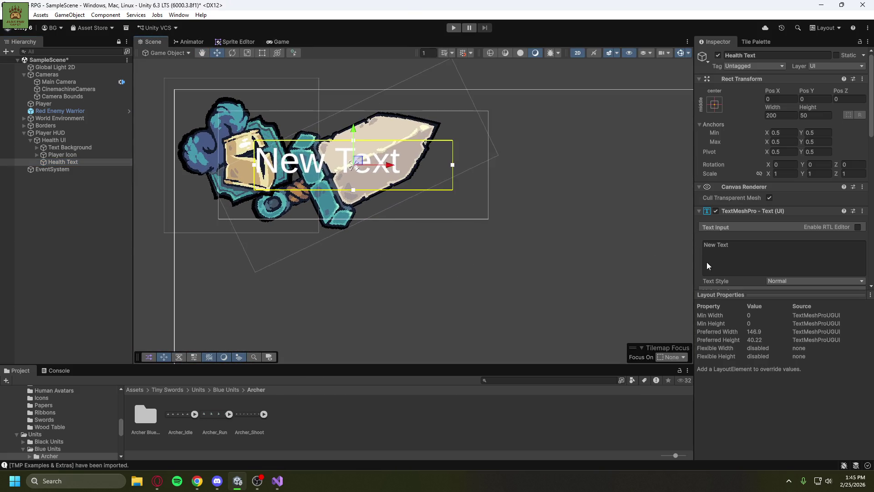
scroll(820, 255, down, 2)
click(825, 256)
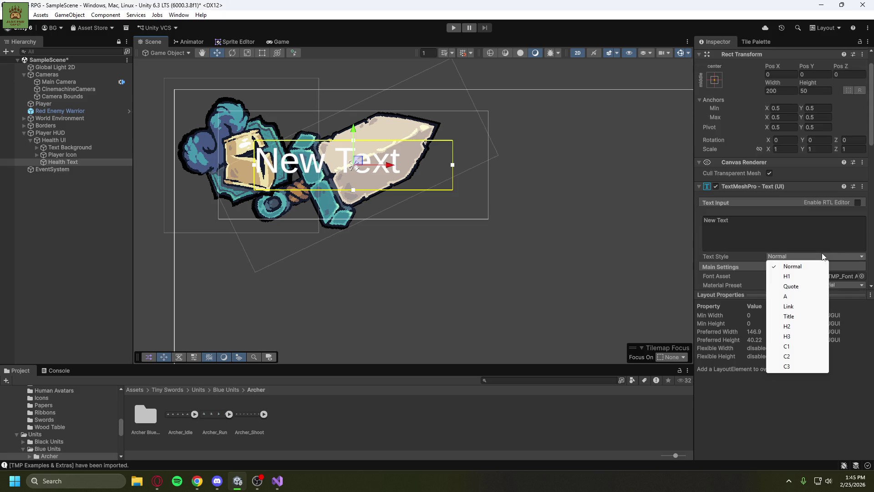
scroll(866, 230, down, 3)
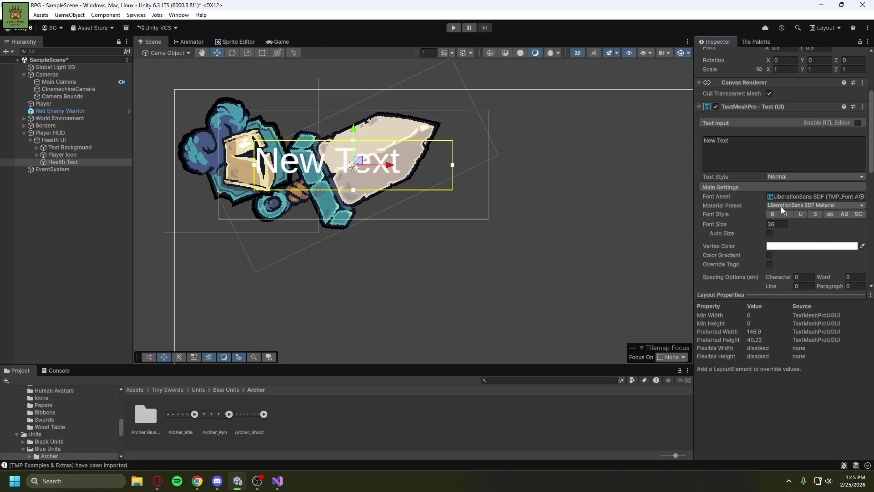
click(795, 206)
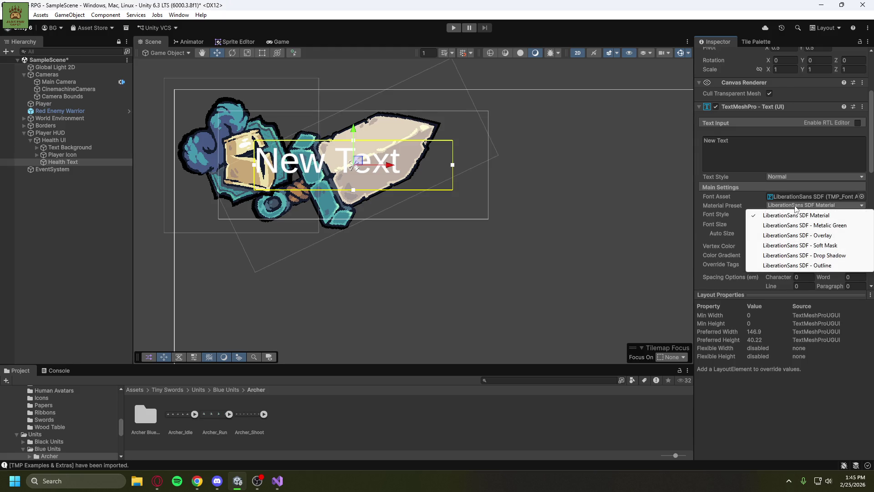
click(751, 204)
click(783, 197)
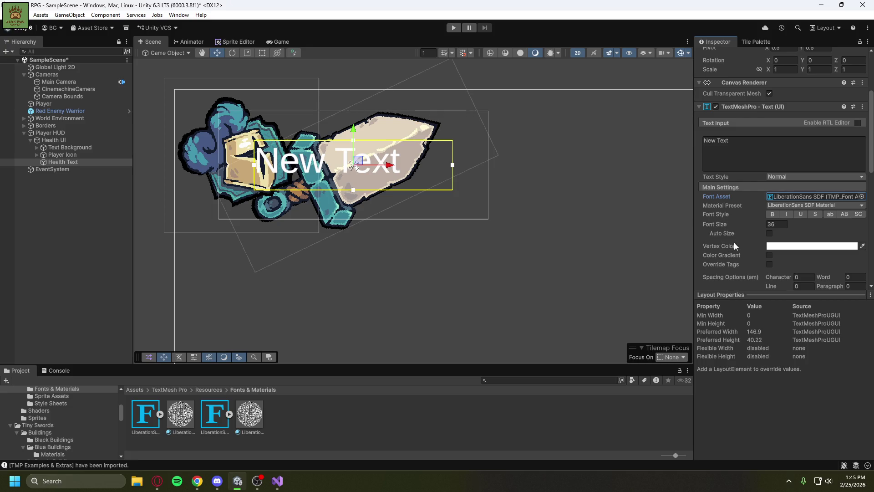
scroll(728, 258, up, 1)
scroll(729, 236, up, 1)
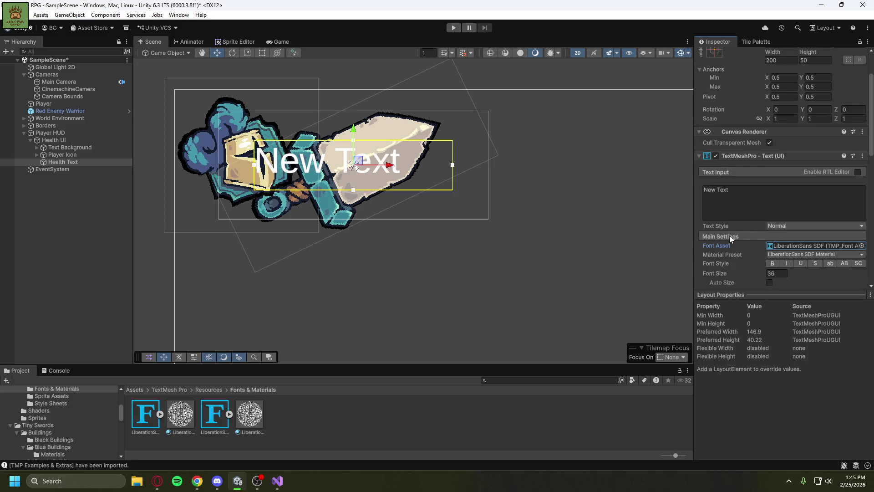
scroll(733, 246, down, 1)
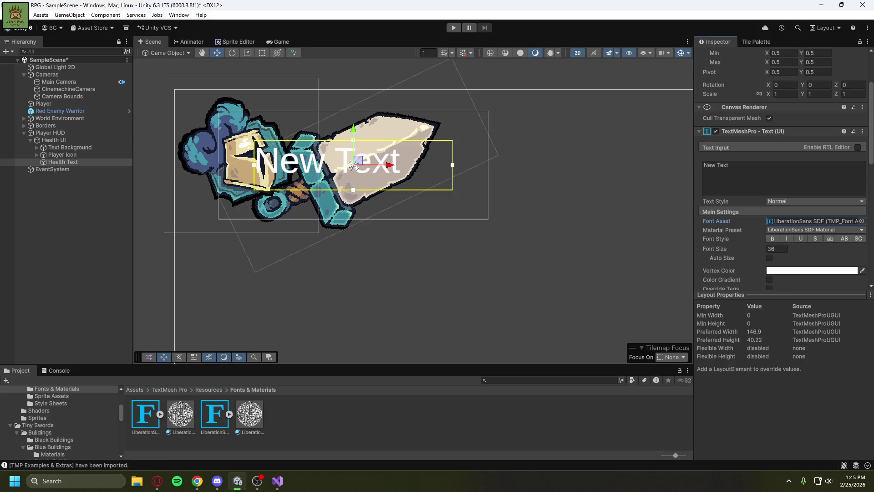
key(alt+Tab)
click(545, 227)
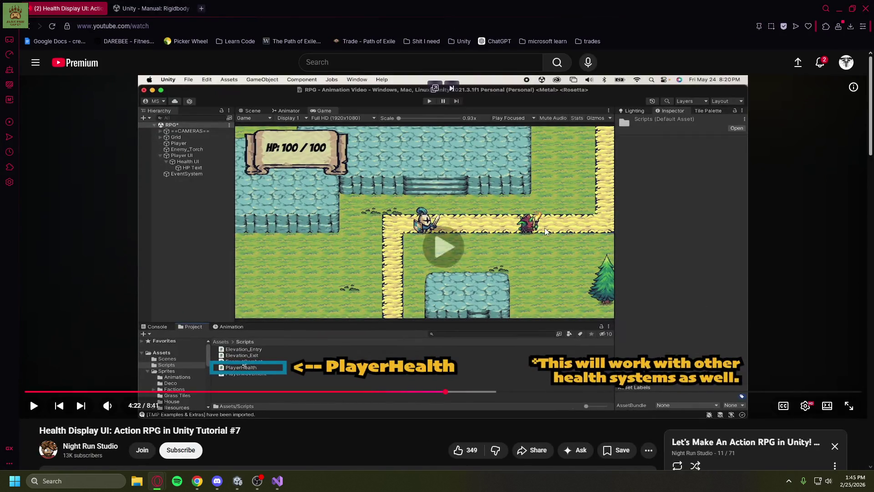
Rewind the tutorial to its font change, pause at 3:59, and minimize the browser.
key(Left)
key(Left)
key(Left)
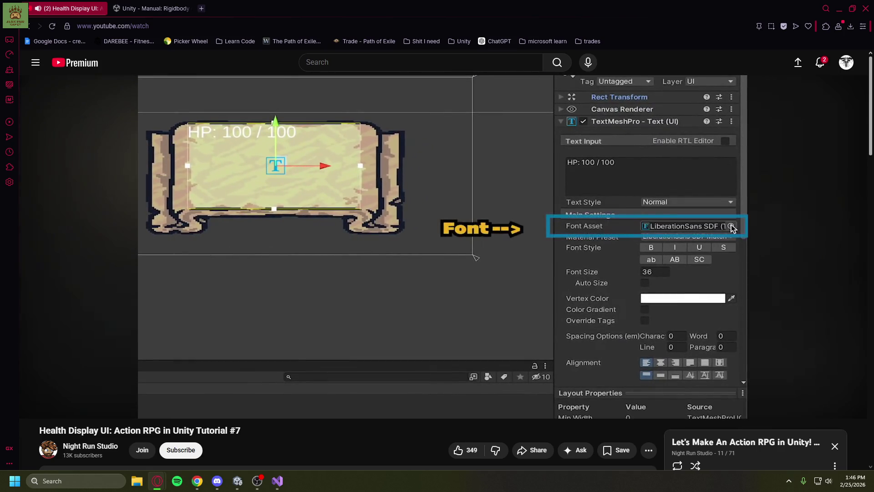
click(421, 275)
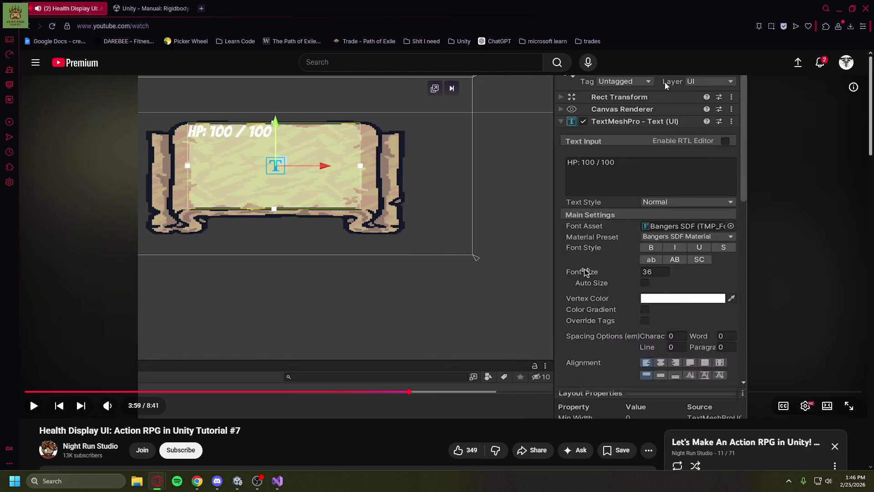
click(839, 8)
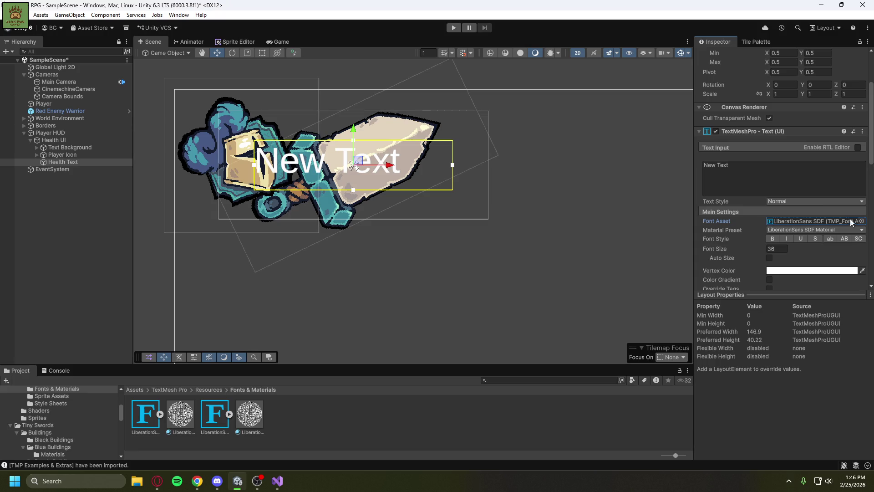
Preview Bangers, Anton, LiberationSans, Roboto-Bold and other fonts, then assign Oswald Bold SDF.
click(862, 221)
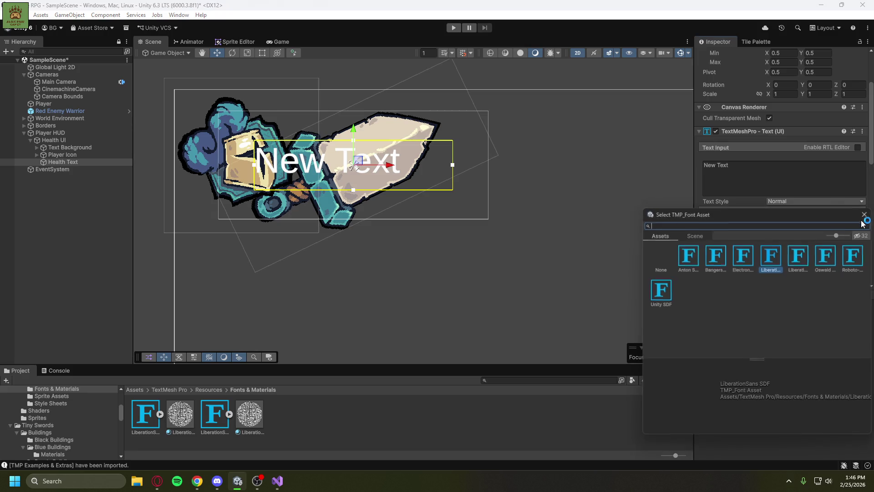
click(717, 263)
click(692, 263)
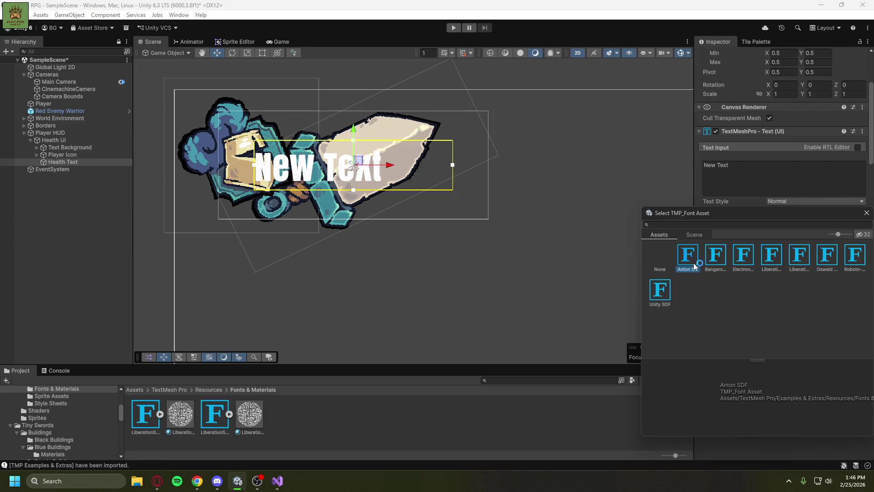
click(719, 263)
click(745, 257)
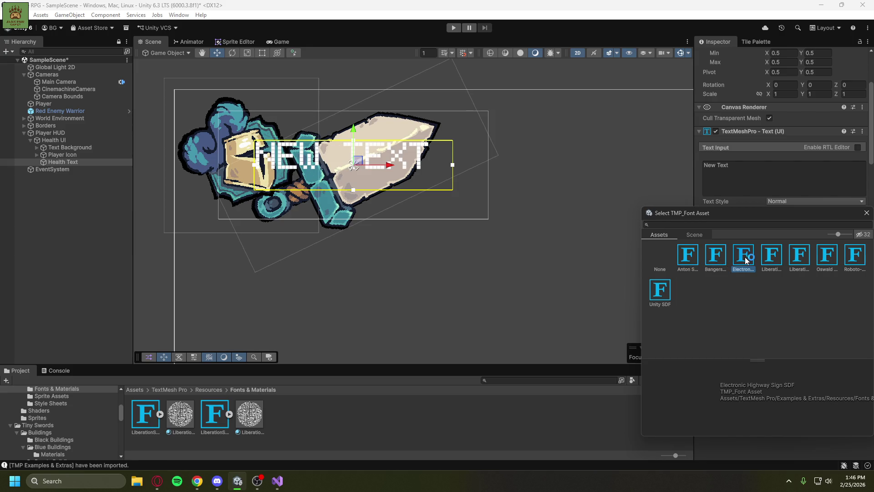
click(770, 258)
click(796, 255)
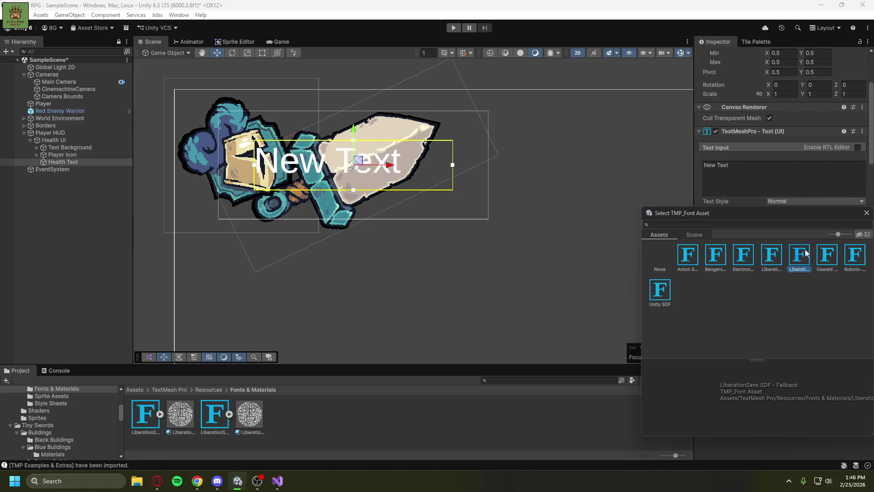
click(829, 257)
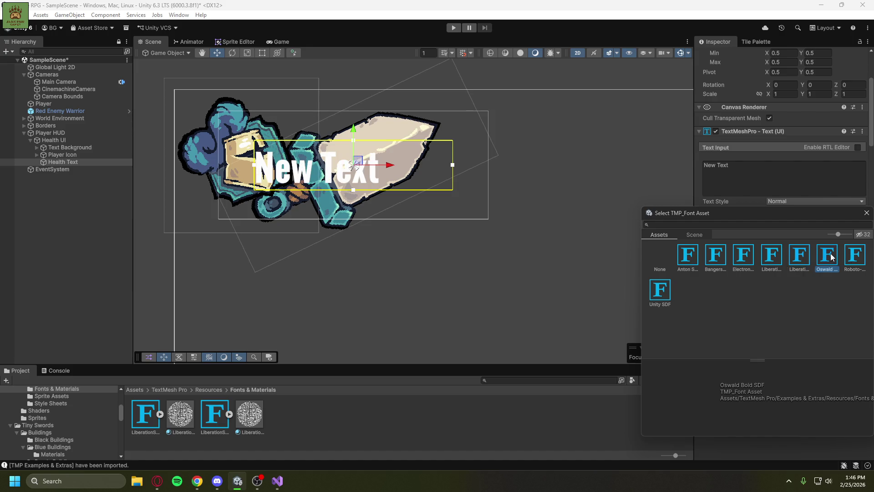
click(856, 258)
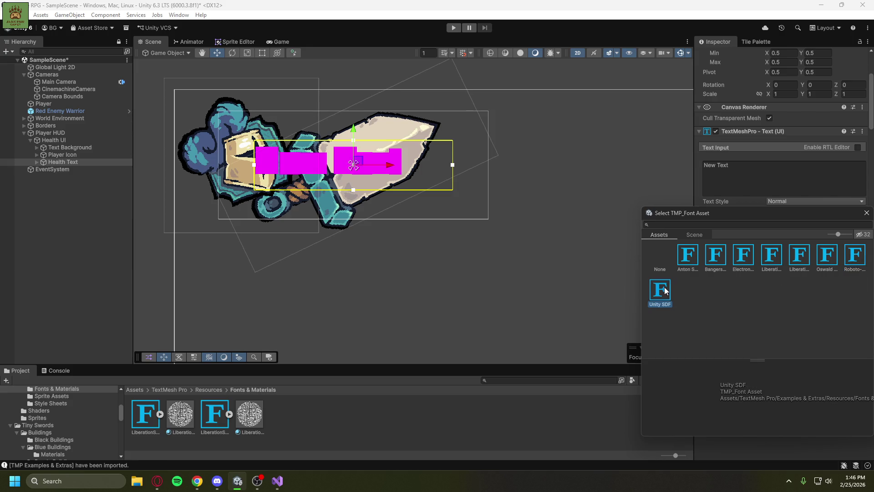
click(744, 260)
click(715, 258)
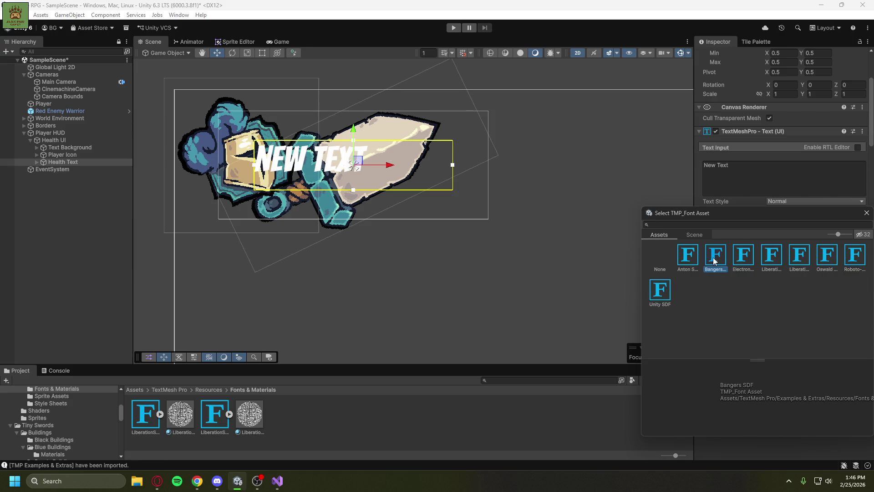
click(827, 259)
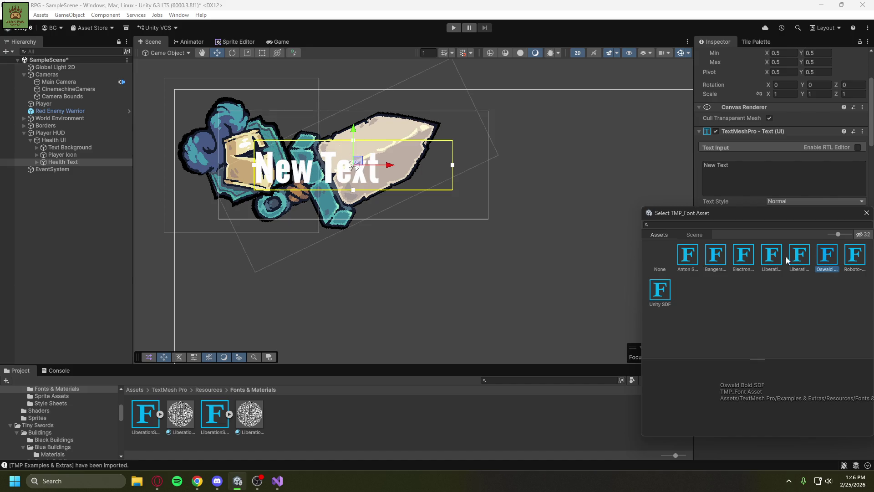
click(866, 213)
Move the Health Text onto the sword blade.
drag(452, 165, 390, 166)
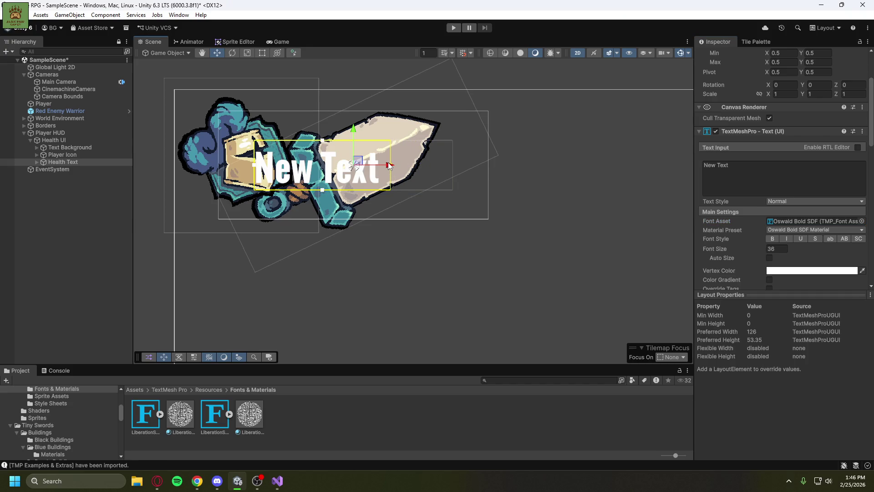
drag(358, 160, 455, 152)
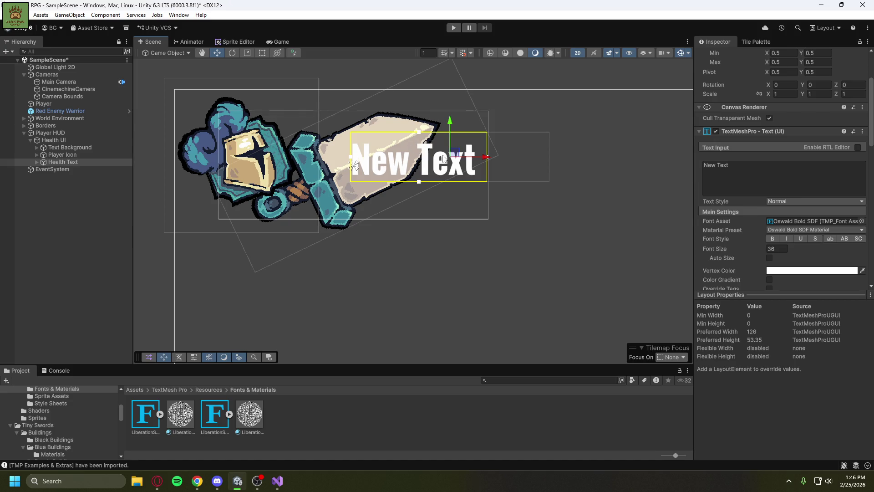
drag(457, 154, 445, 159)
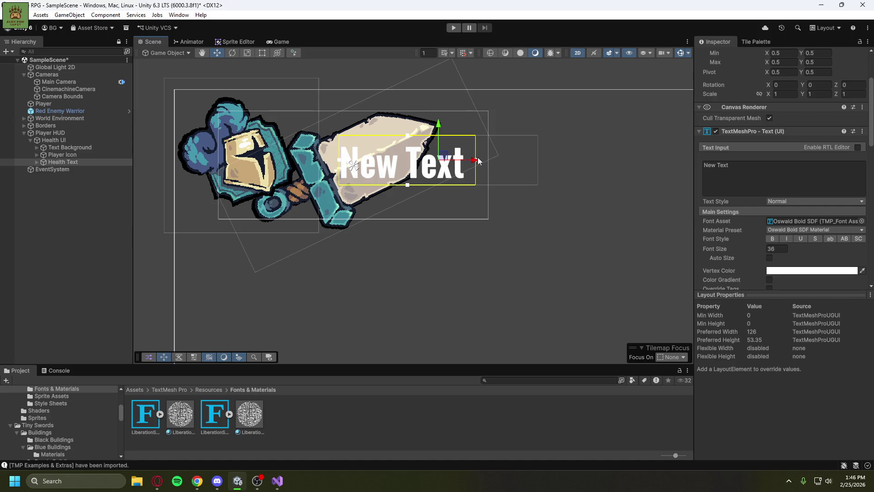
Resize the text rectangle with the Rect Tool so 'New Text' wraps onto two lines.
click(262, 53)
drag(476, 162, 410, 158)
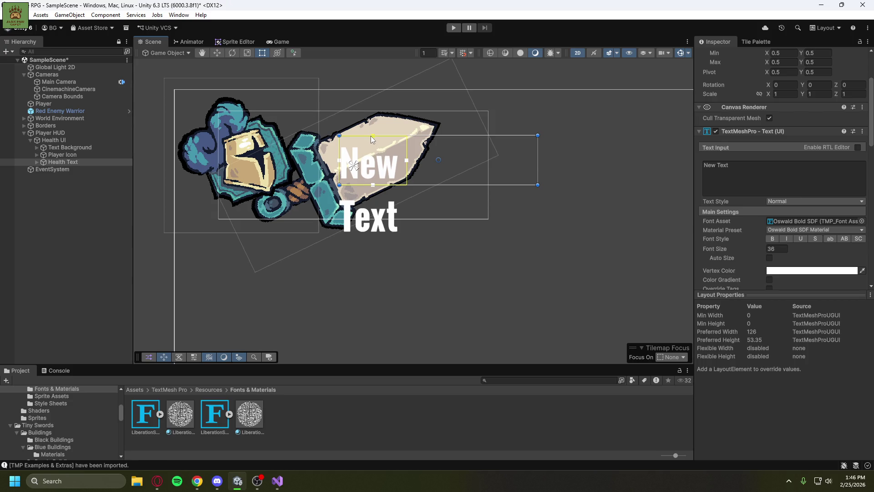
drag(339, 135, 335, 128)
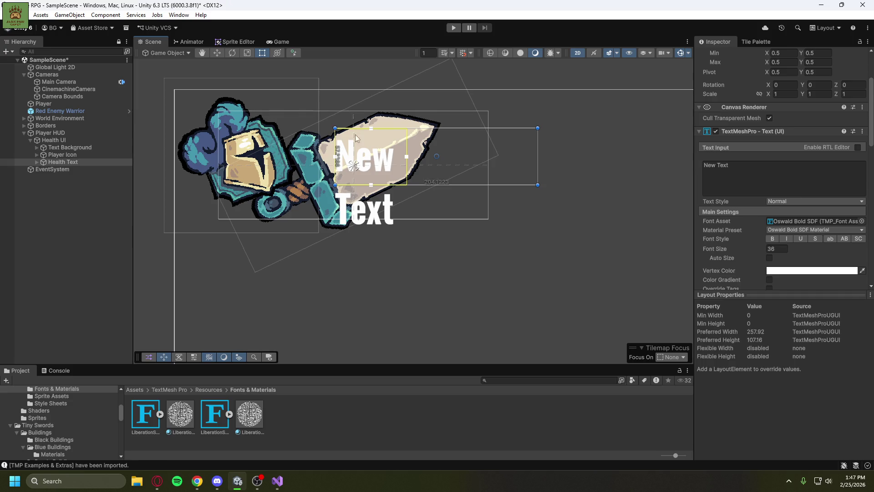
drag(406, 156, 421, 156)
drag(378, 185, 382, 195)
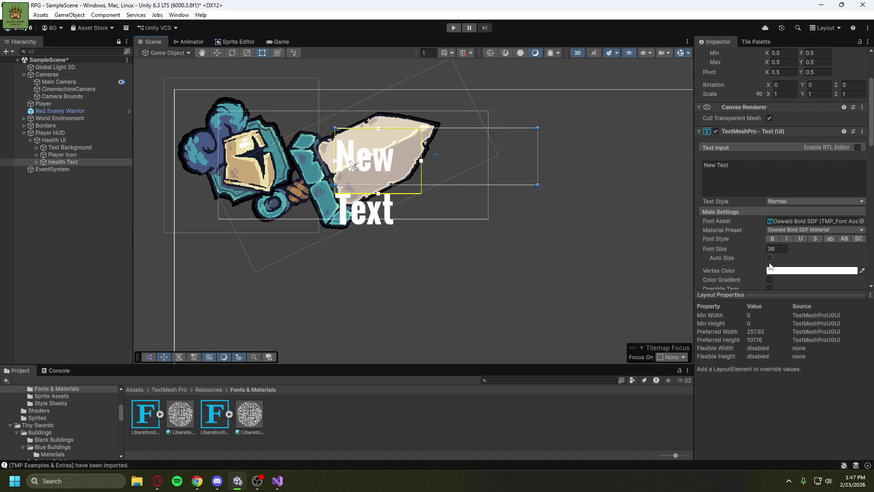
Set the Health Text font size to 20 and rotate it about 26° along the blade.
click(752, 250)
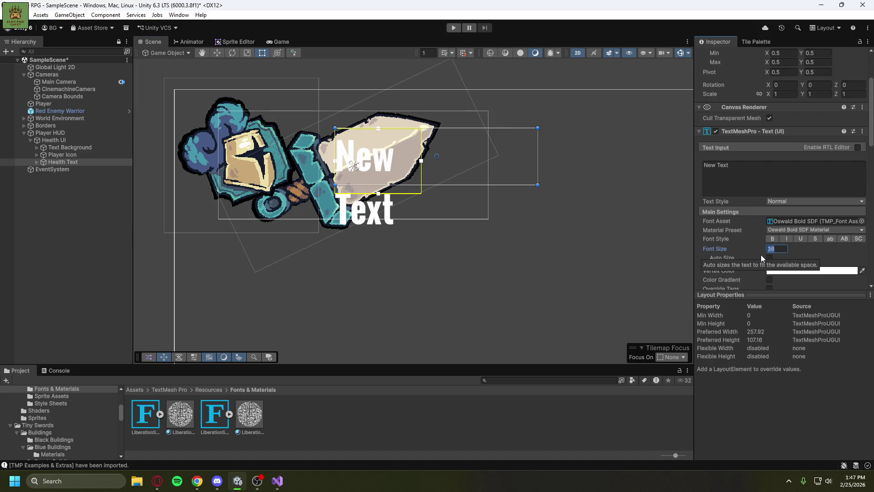
text(20)
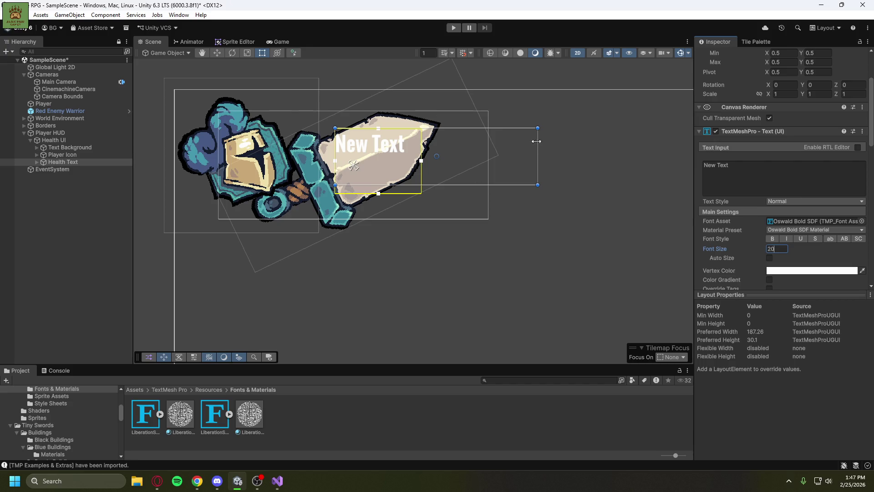
click(236, 56)
mouse_move(476, 154)
mouse_down()
mouse_move(464, 135)
mouse_move(431, 124)
mouse_up()
click(217, 53)
click(376, 163)
click(376, 163)
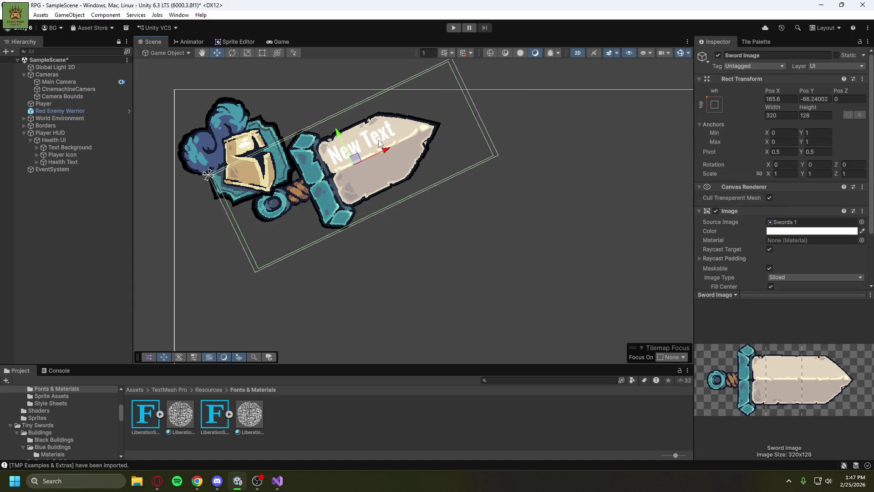
Change the Health Text input to 'HP: 3/3' and check it in the Game view.
click(79, 162)
click(770, 249)
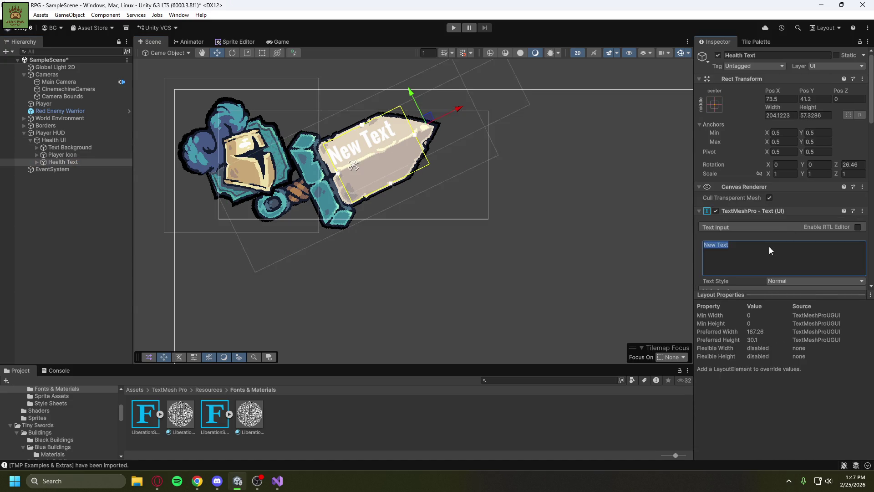
text(HP:)
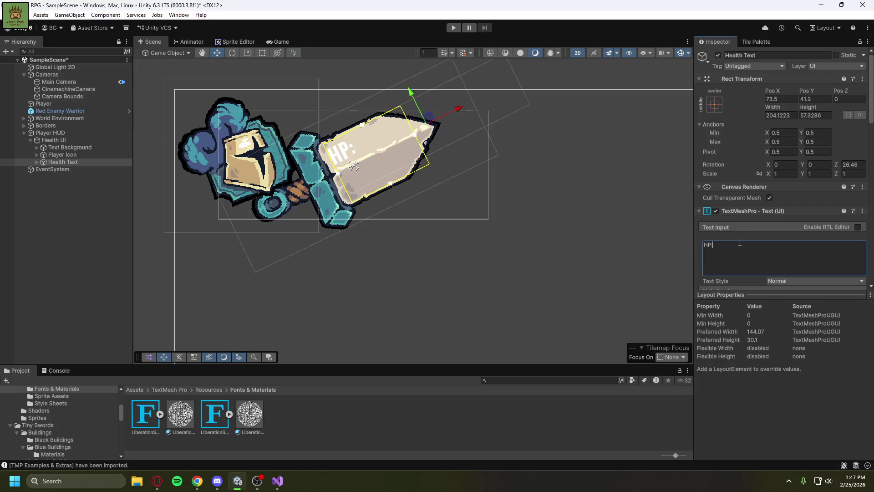
text( 3/3)
click(275, 43)
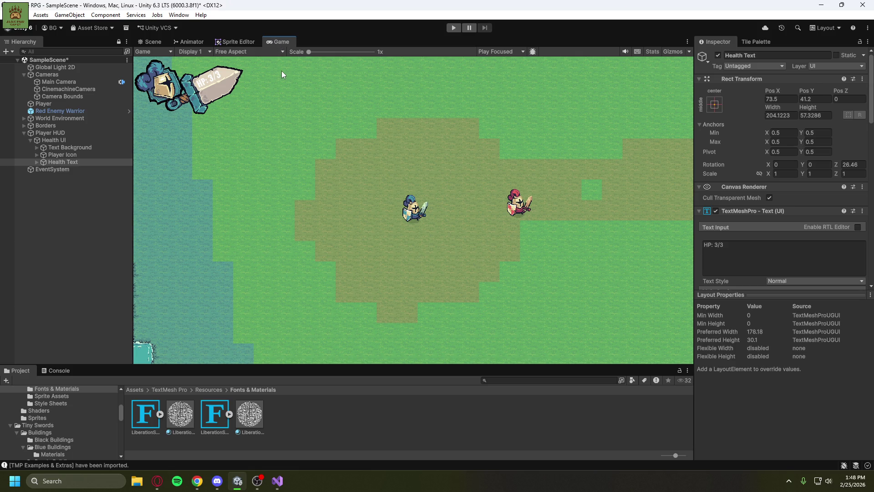
click(153, 42)
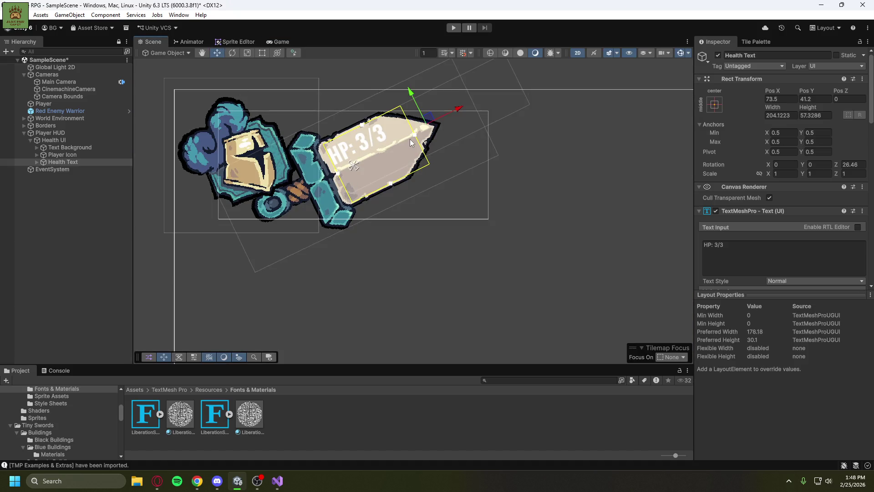
Adjust the left, right and top edges of the 'HP: 3/3' box to about 204×57.
drag(415, 135, 421, 132)
drag(339, 176, 333, 176)
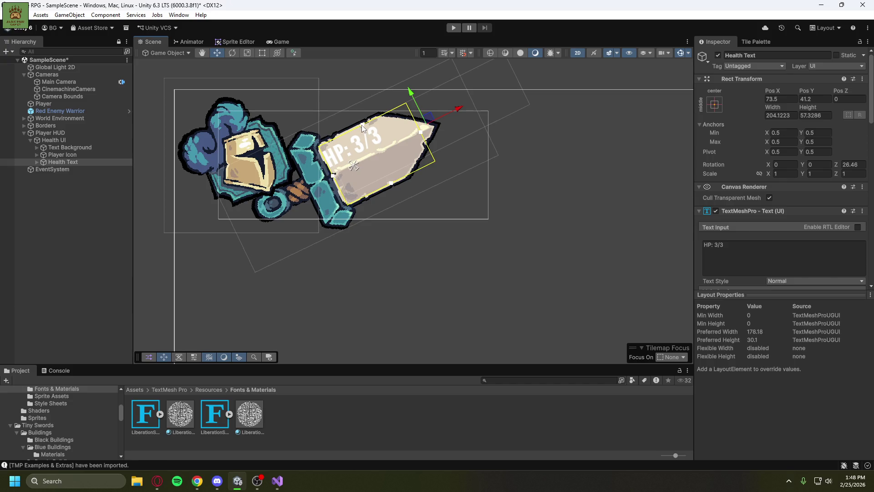
drag(361, 124, 362, 129)
mouse_move(421, 135)
mouse_down()
mouse_move(394, 142)
mouse_move(422, 130)
mouse_move(411, 134)
mouse_up()
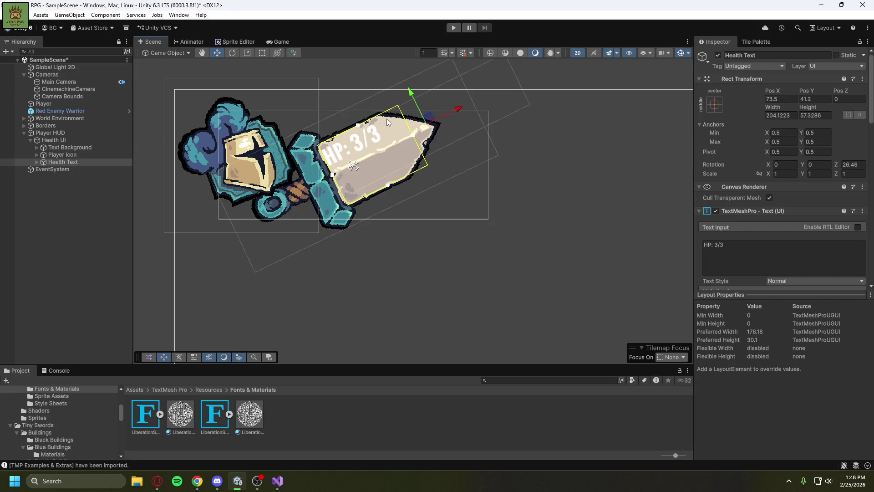
drag(409, 133, 404, 134)
Add a second line 'Potions: 1' below 'HP: 3/3' in the Text Input.
click(783, 261)
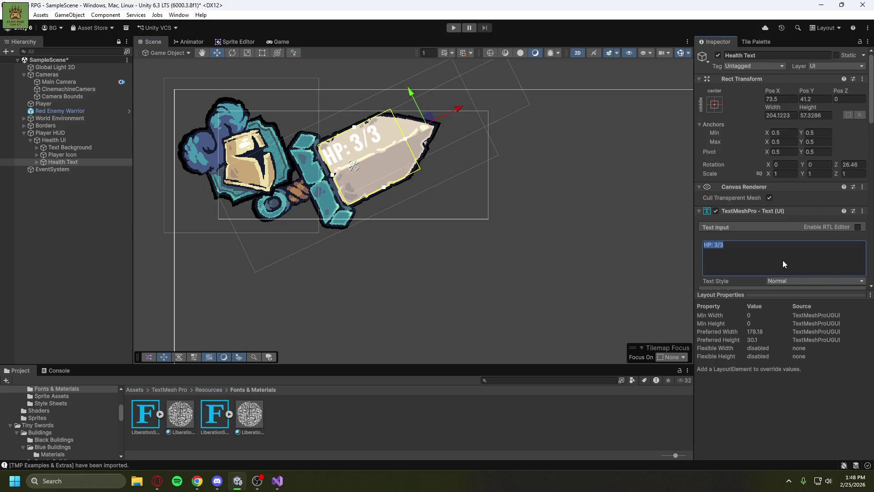
click(783, 248)
text(Potions)
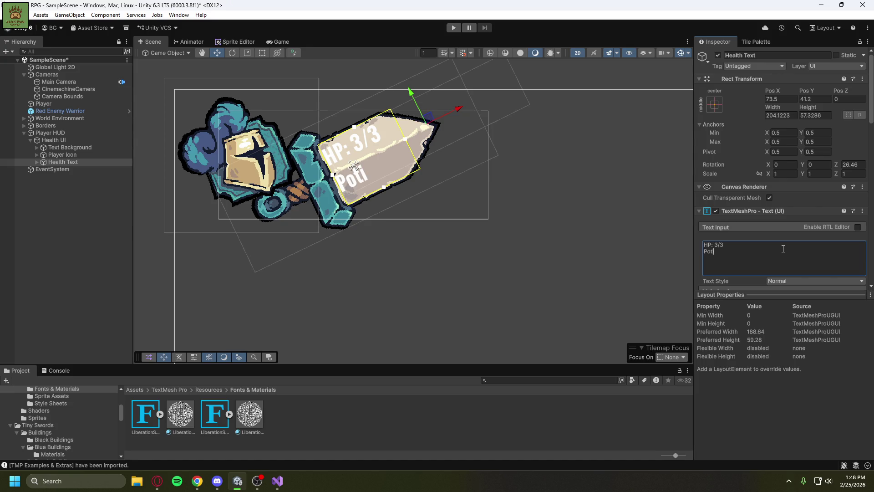
text(: 1)
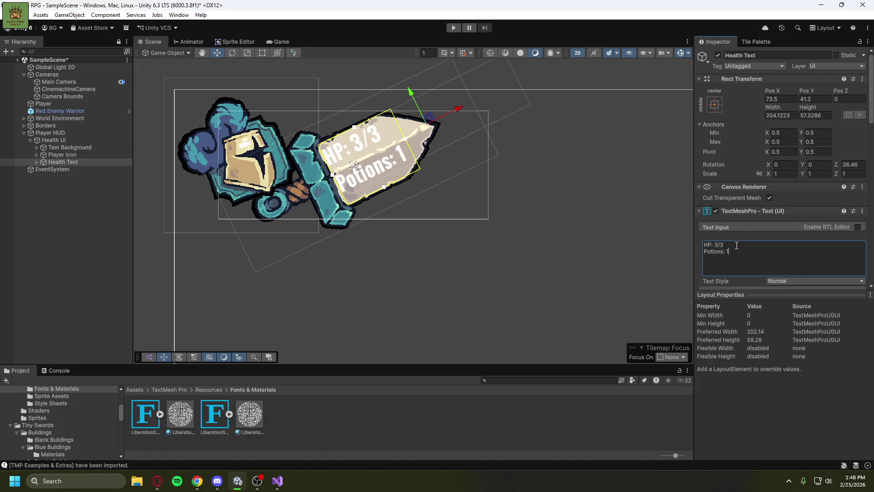
Make the box taller, scale it to 1.1117 vertically, move it to 76.4, 37.7, and preview in-game.
click(262, 53)
drag(382, 177, 384, 196)
key(r)
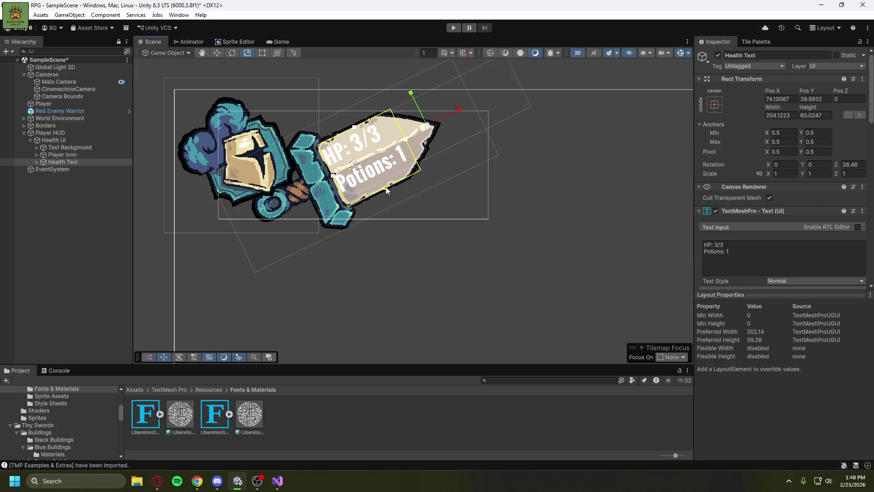
drag(422, 117, 418, 113)
key(w)
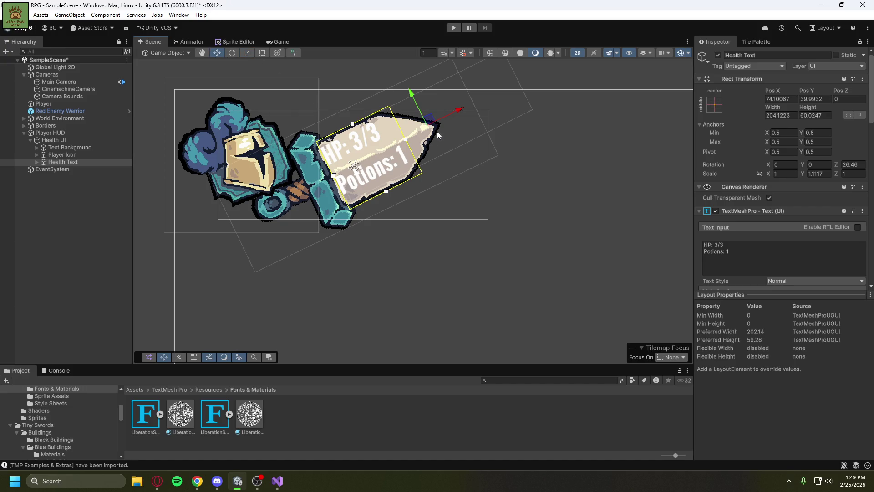
drag(433, 120, 435, 123)
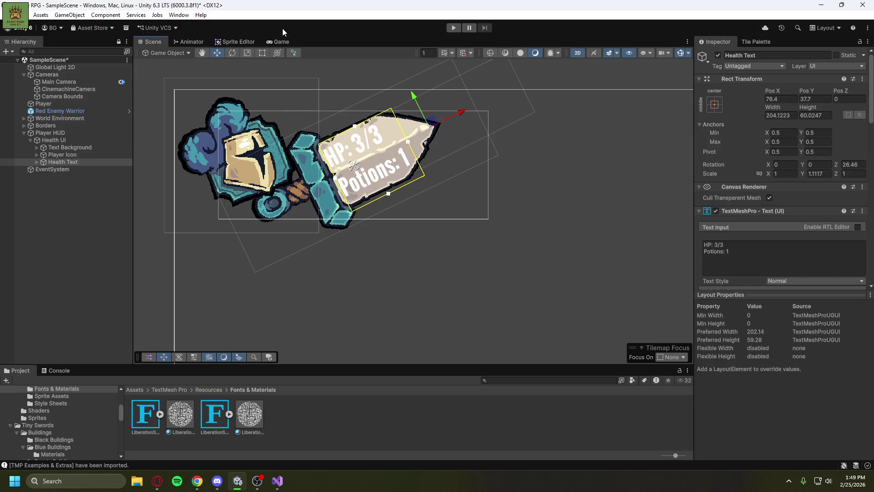
click(270, 41)
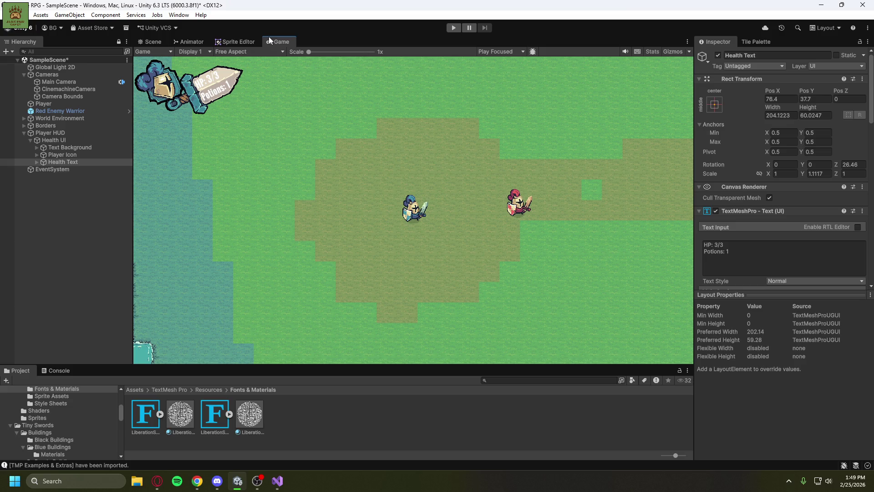
In the Scene view, try grey and black vertex colours on the health text, then restore white.
click(160, 42)
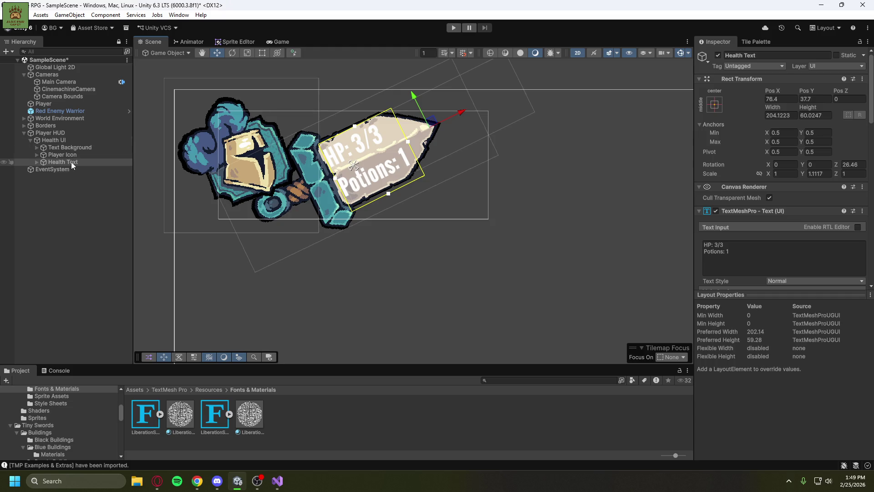
scroll(871, 249, down, 5)
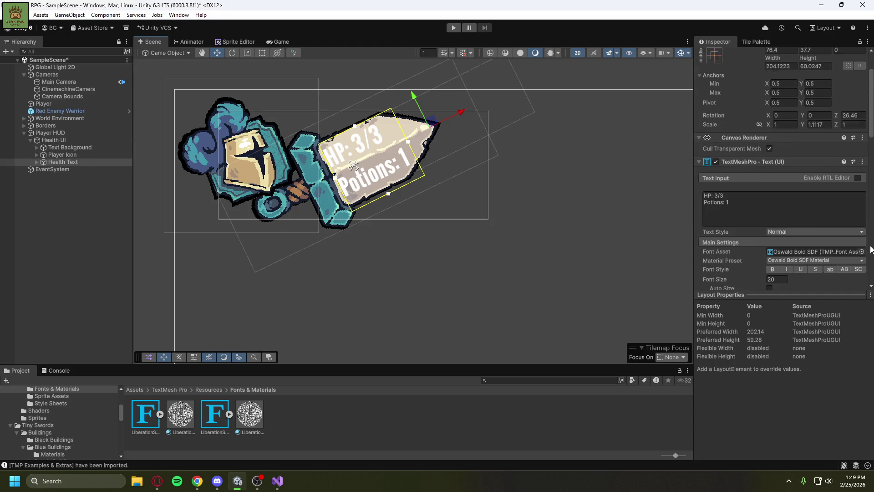
click(826, 227)
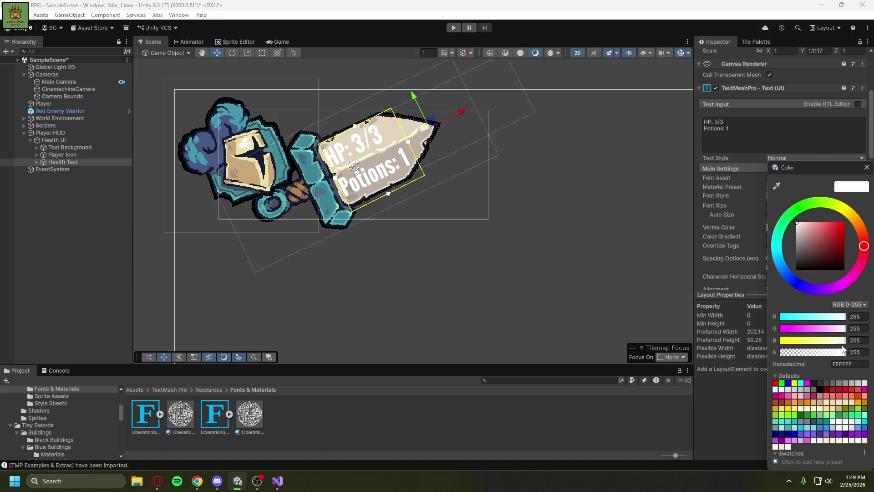
click(796, 228)
mouse_move(796, 227)
mouse_down()
mouse_move(786, 231)
mouse_move(781, 255)
mouse_move(772, 214)
mouse_move(772, 299)
mouse_up()
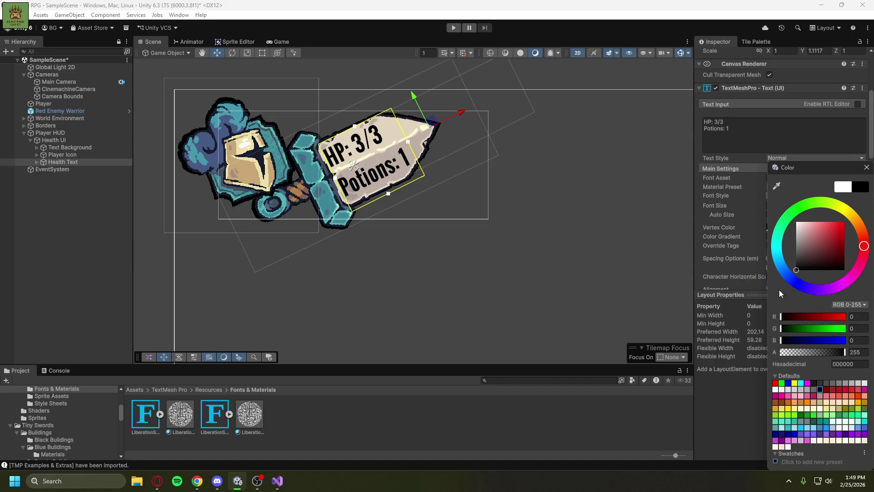
mouse_move(799, 269)
mouse_down()
mouse_move(787, 261)
mouse_move(769, 306)
mouse_up()
drag(800, 268, 765, 187)
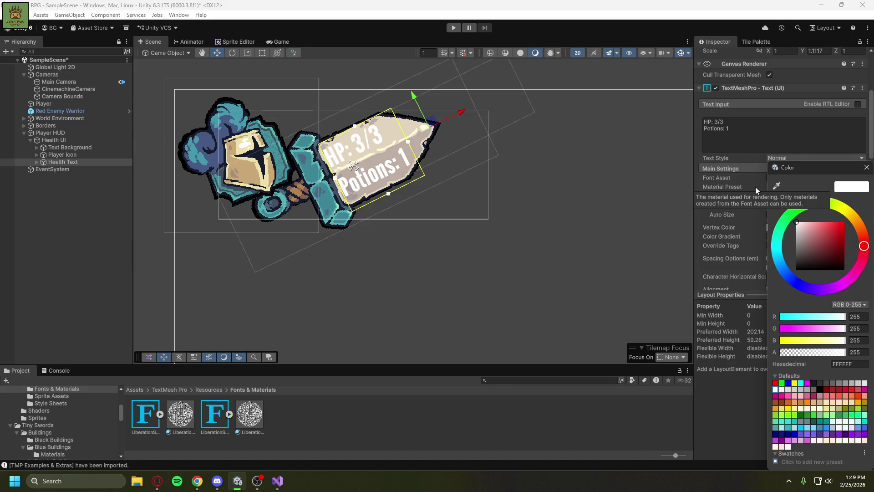
click(867, 168)
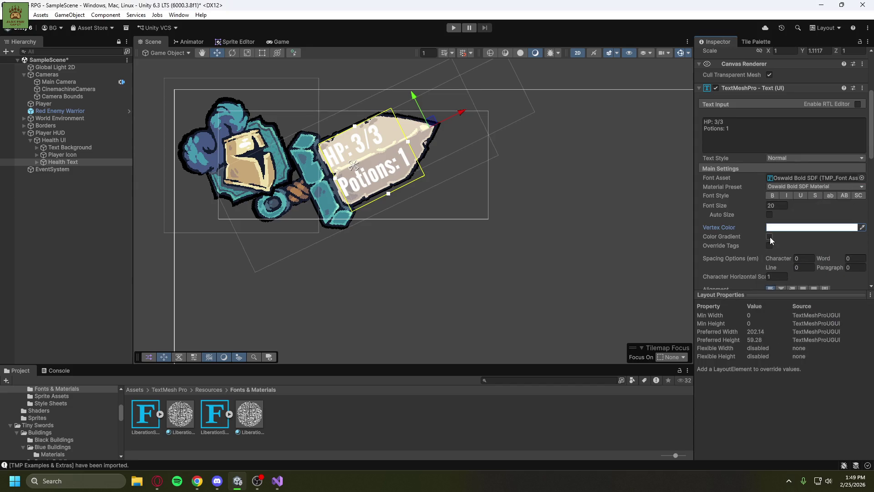
scroll(747, 244, up, 1)
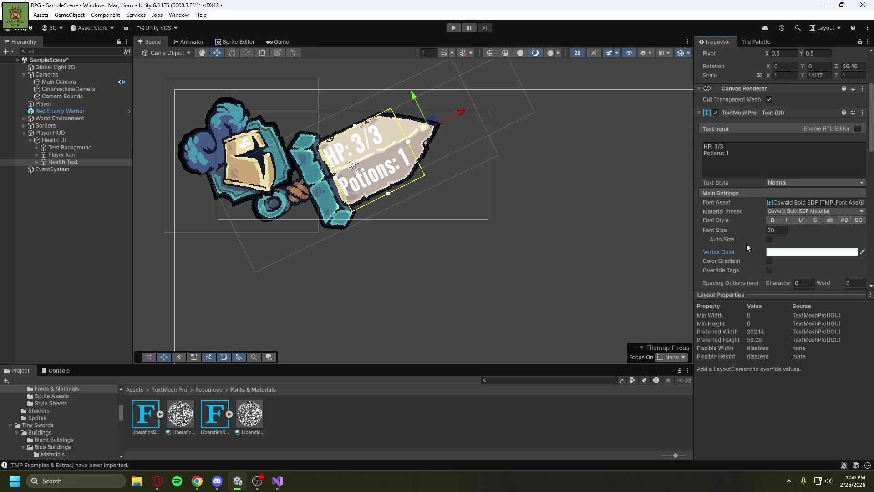
key(alt+Tab)
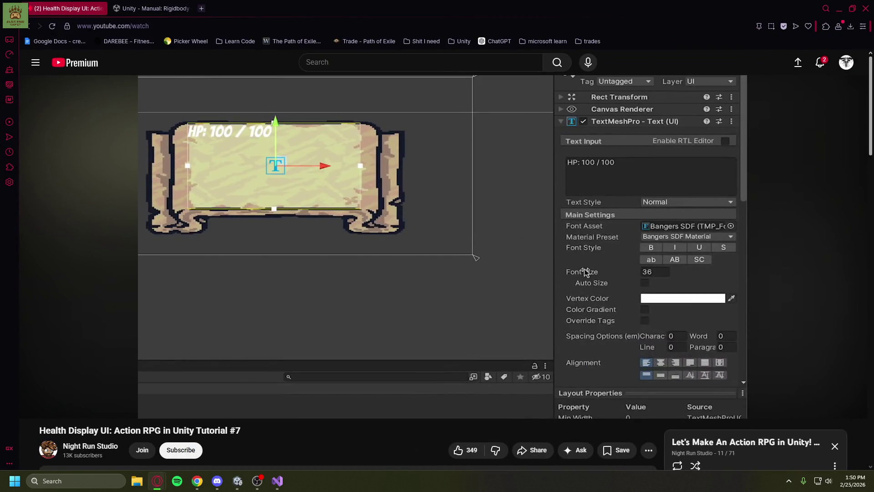
click(680, 263)
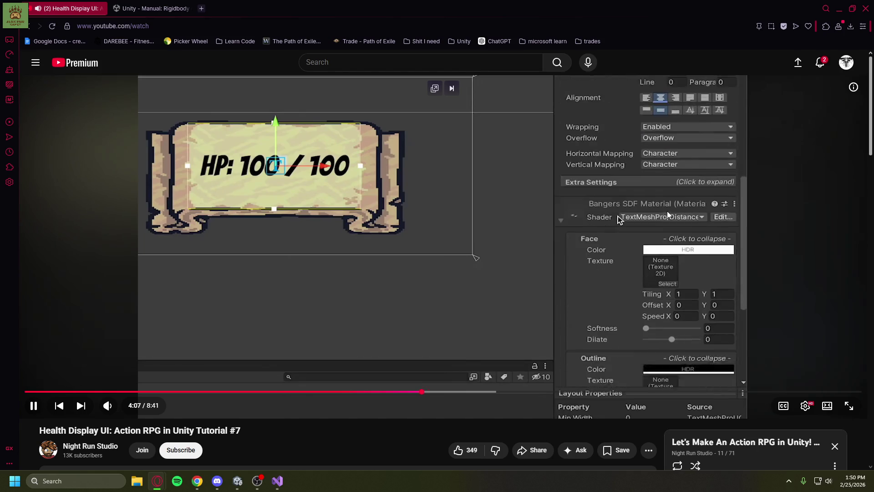
click(536, 193)
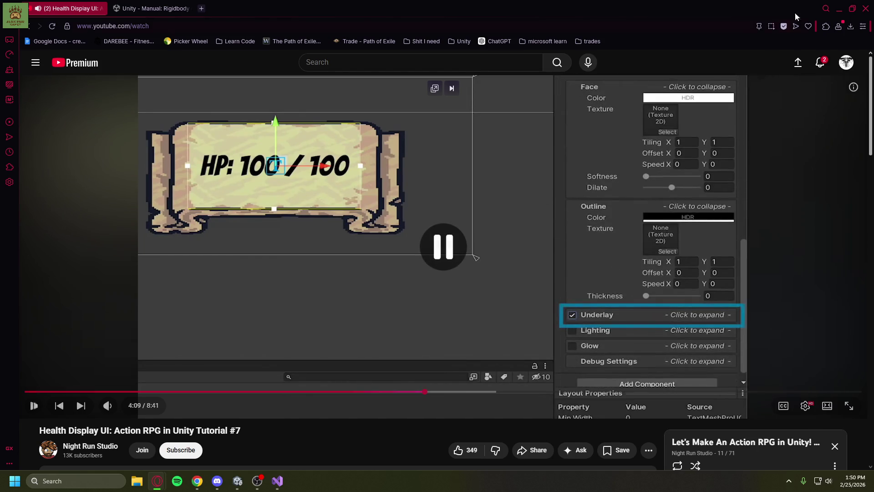
click(840, 8)
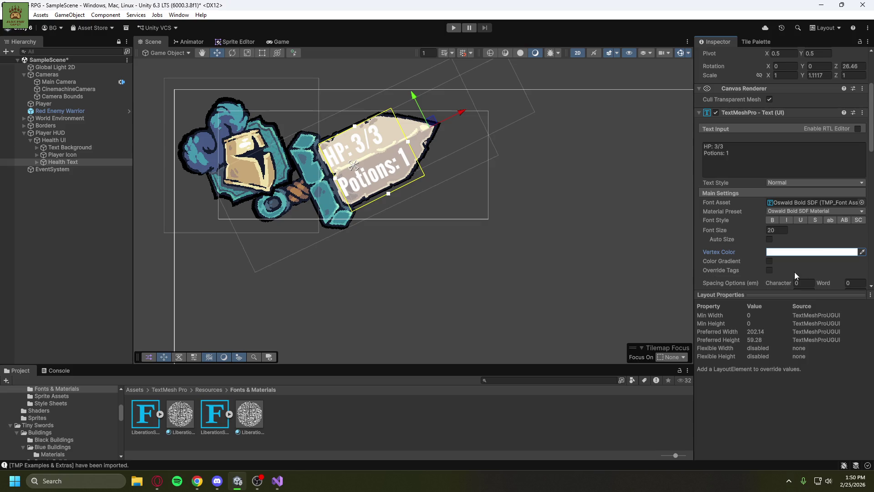
drag(855, 297, 853, 381)
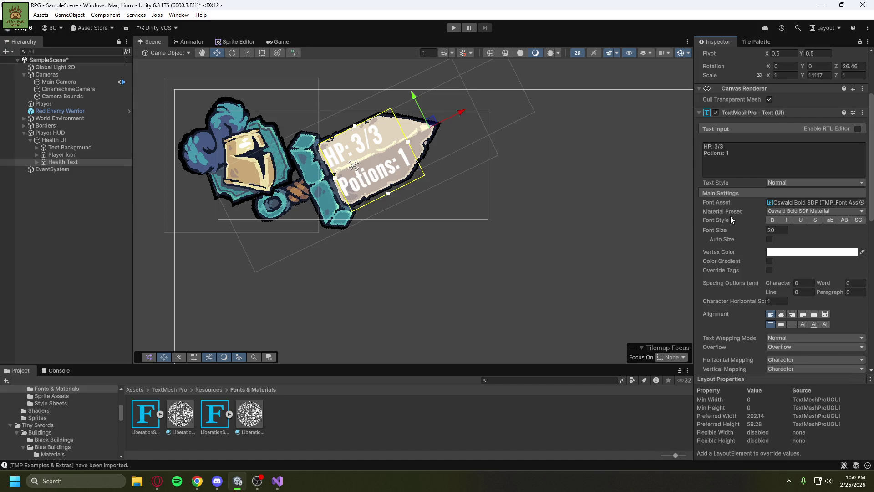
Set the health text alignment to Center horizontally and Top vertically, after briefly trying Middle.
scroll(731, 216, down, 2)
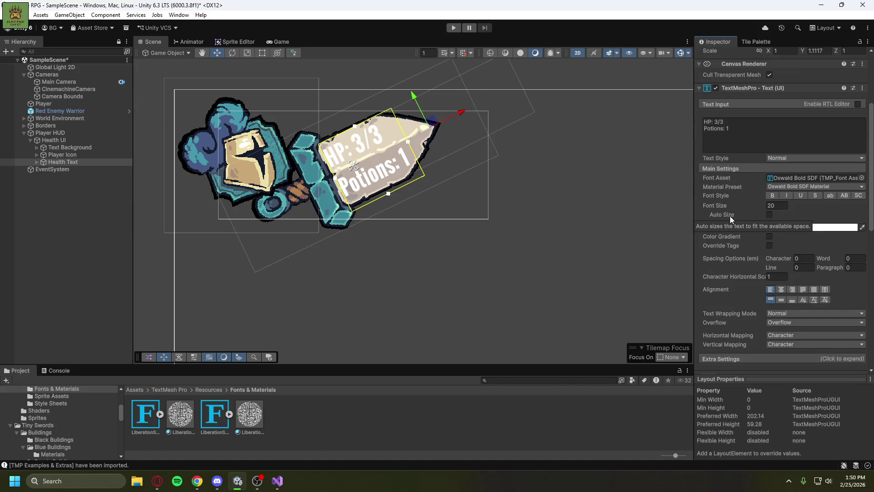
click(782, 290)
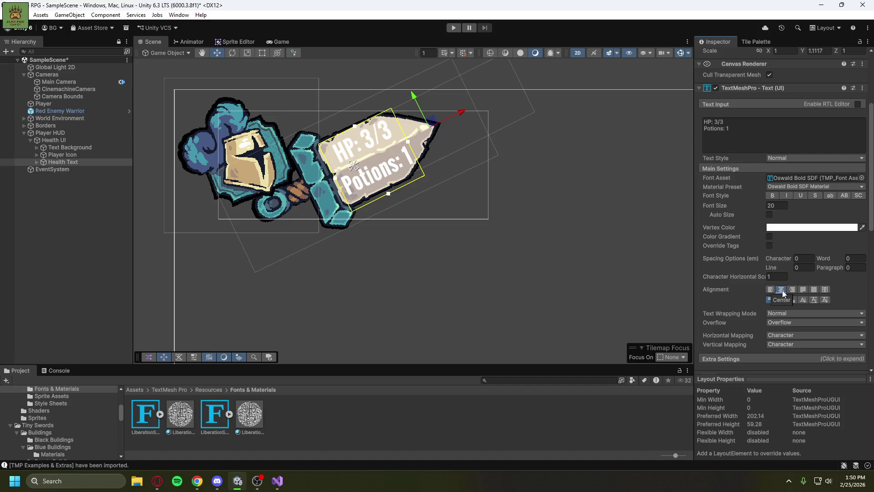
click(781, 300)
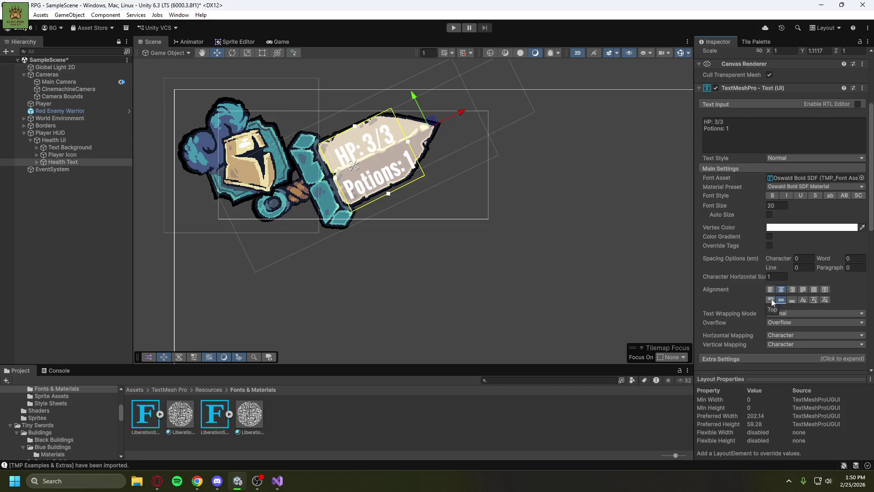
click(771, 300)
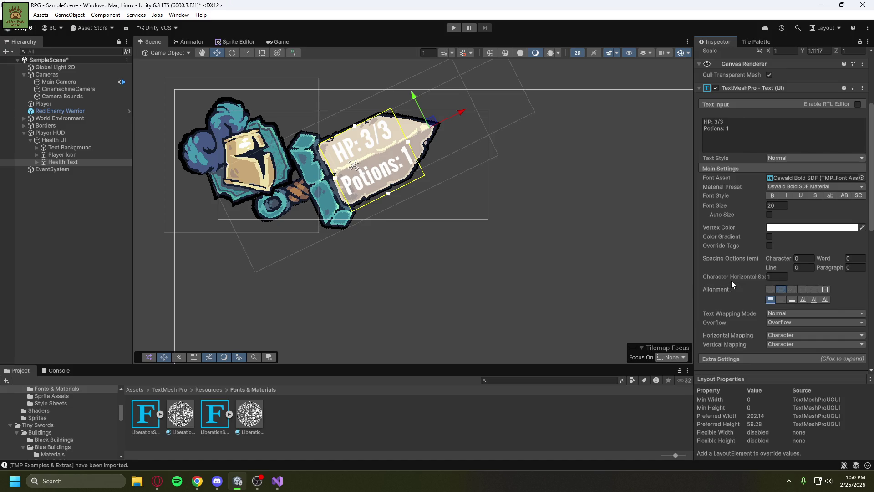
scroll(731, 280, up, 5)
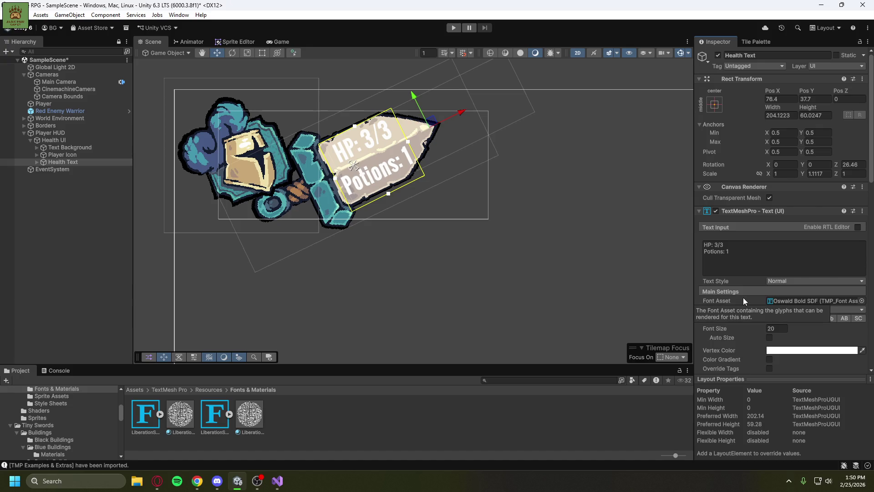
Recentre the health banner in the scene and enable the Underlay effect on the Health Text.
scroll(506, 215, down, 5)
drag(554, 235, 485, 226)
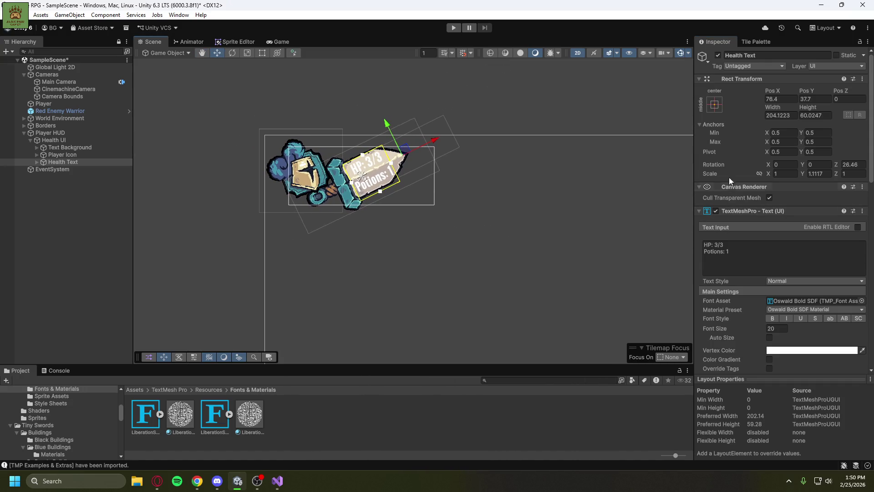
scroll(730, 141, down, 3)
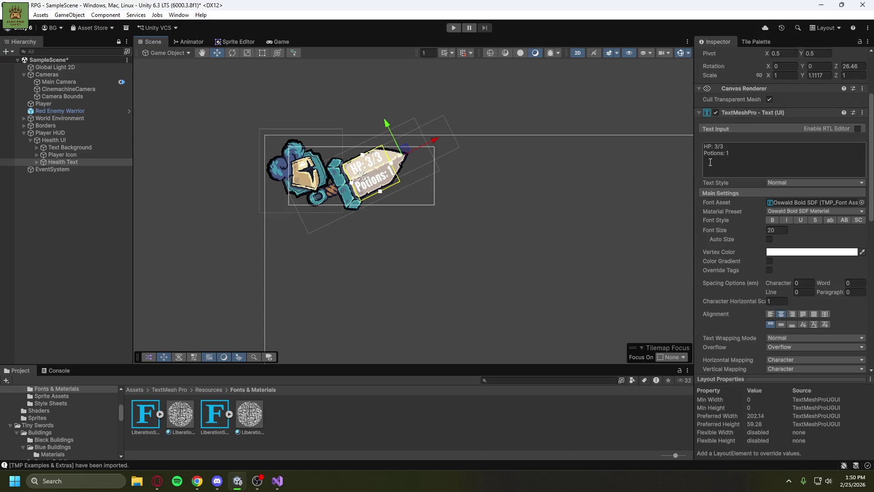
scroll(711, 163, down, 2)
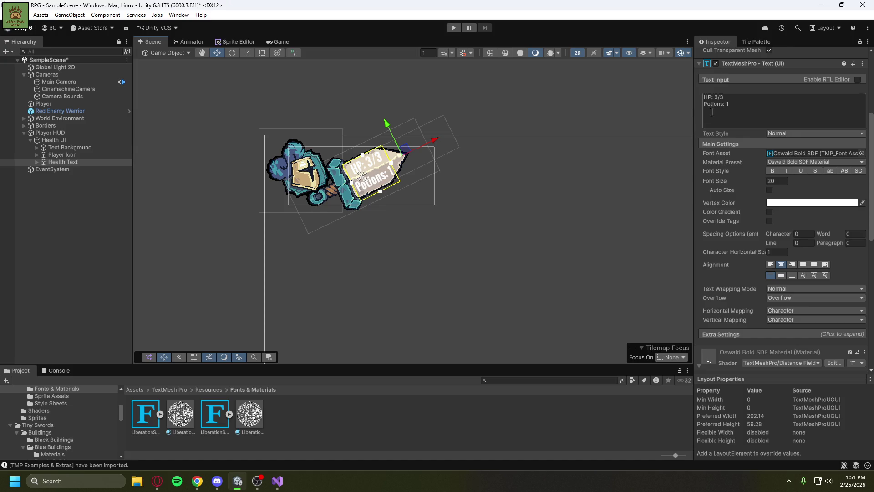
scroll(698, 154, down, 6)
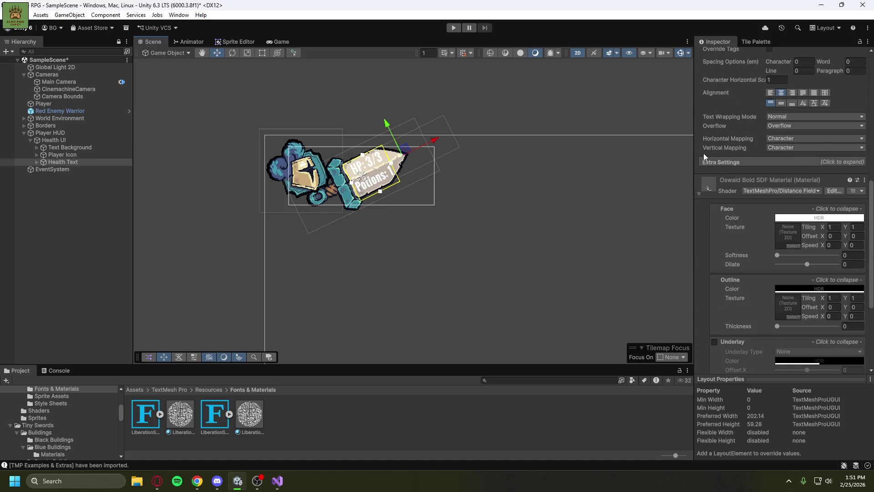
scroll(701, 231, down, 3)
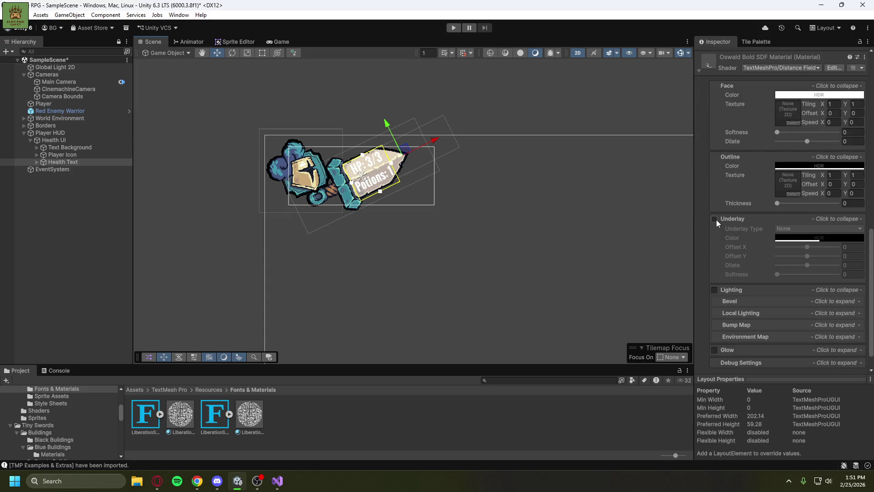
click(715, 219)
scroll(707, 234, up, 5)
scroll(702, 237, up, 9)
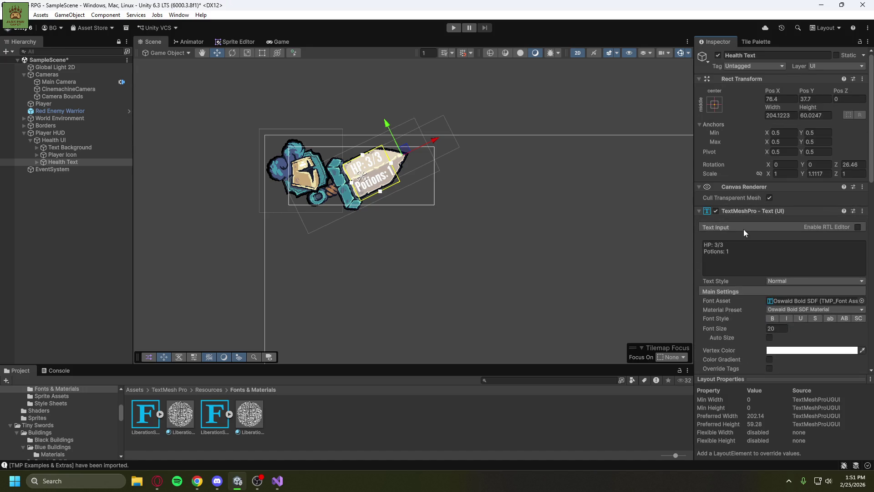
Change the Health Text vertex colour to black (000000).
click(801, 350)
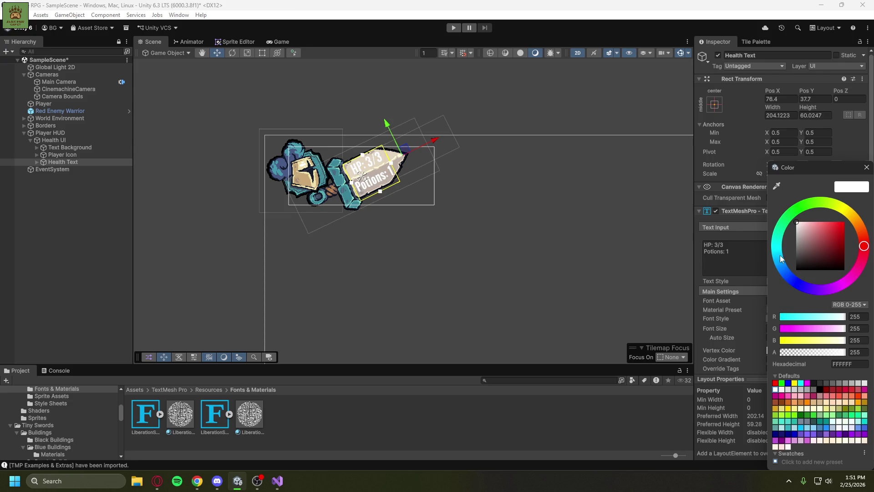
drag(797, 266, 750, 328)
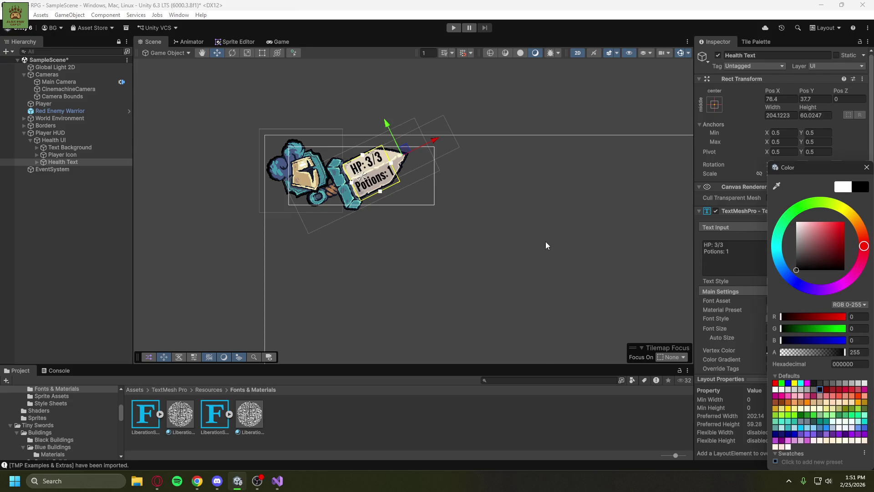
click(700, 243)
scroll(703, 255, down, 4)
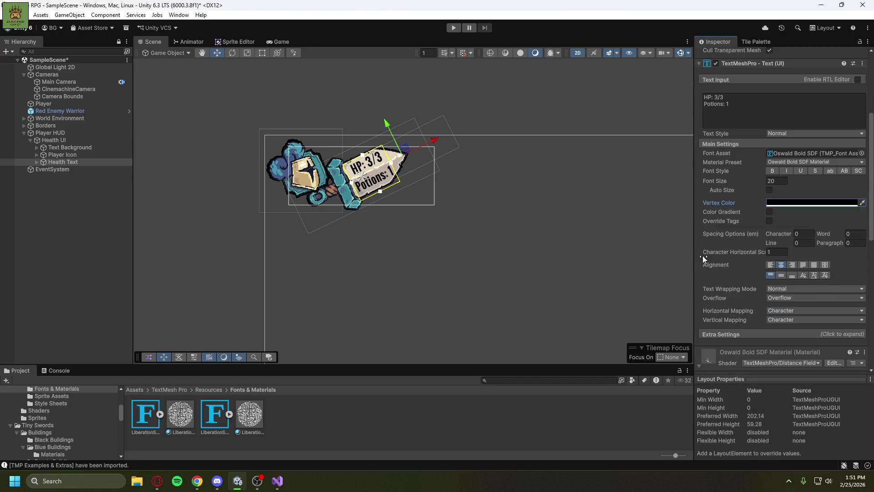
scroll(703, 255, down, 6)
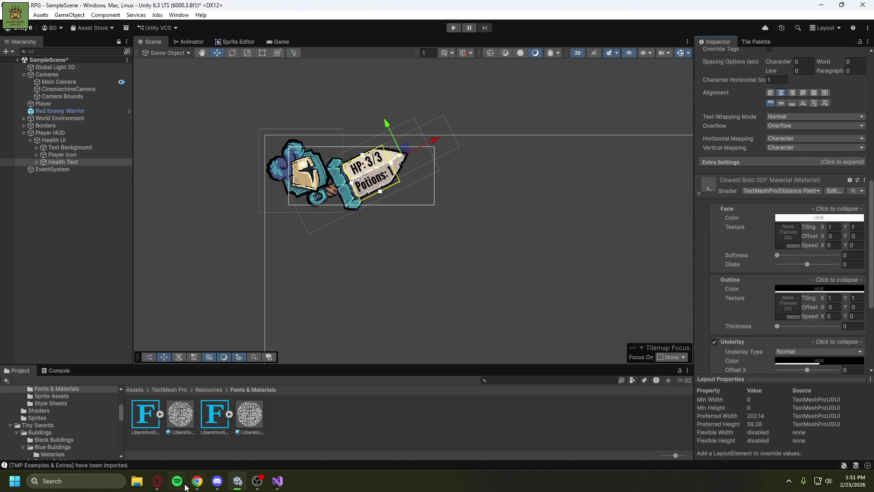
Bring the Opera tutorial video to the front and resume playback.
mouse_move(158, 481)
click(217, 434)
click(308, 242)
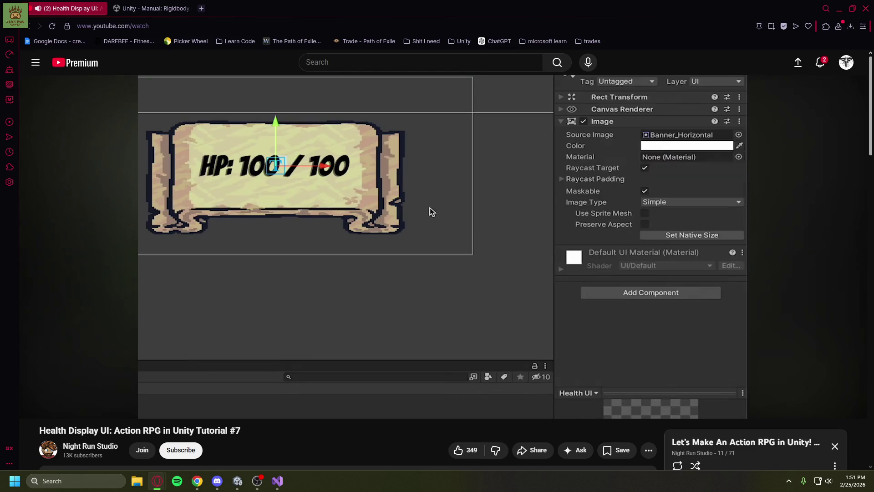
Pause the tutorial at 4:19 and minimise the browser to return to Unity.
key(space)
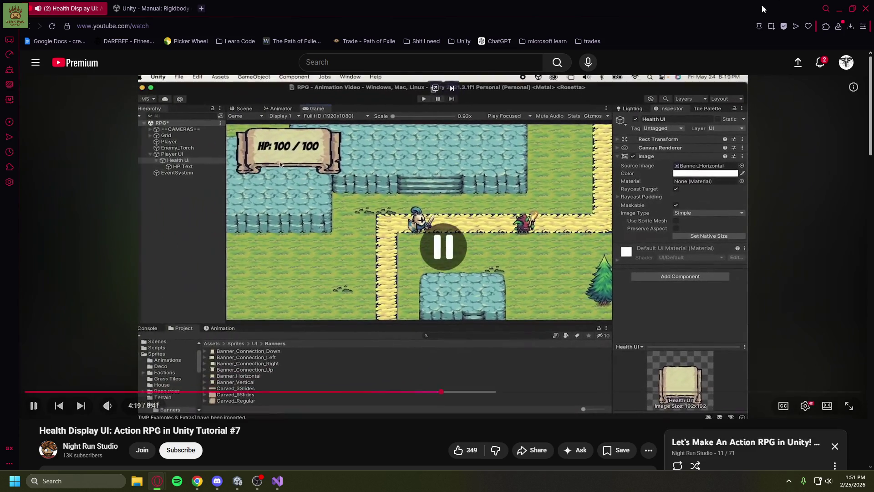
click(840, 12)
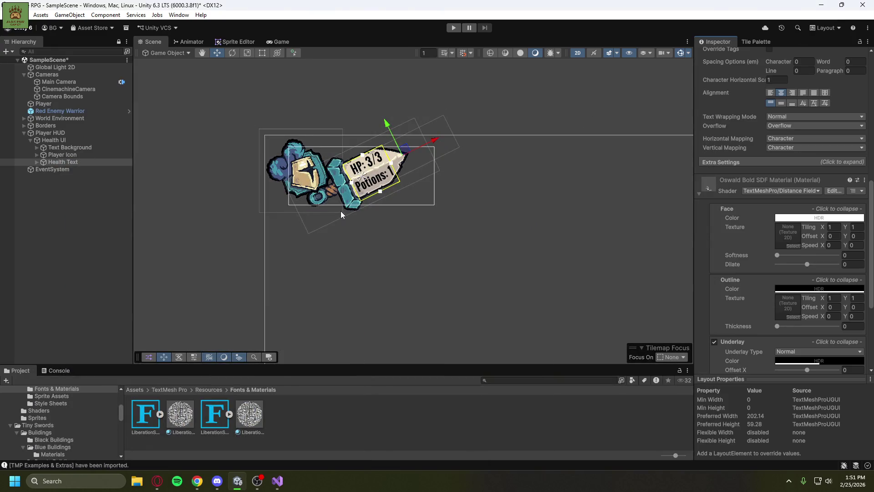
scroll(343, 214, up, 5)
scroll(731, 264, down, 5)
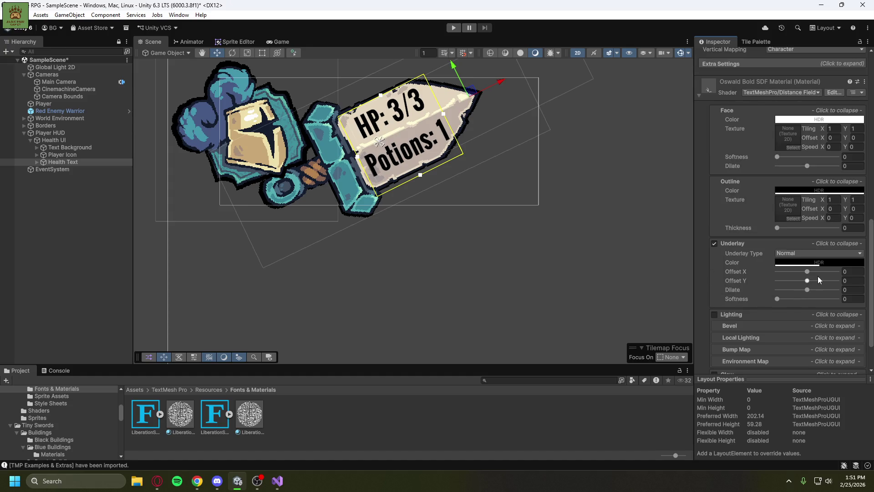
After dragging Offset X around, settle the underlay at Offset X -0.4 and Offset Y -0.20.
mouse_move(806, 272)
mouse_down()
mouse_move(831, 272)
mouse_move(763, 281)
mouse_up()
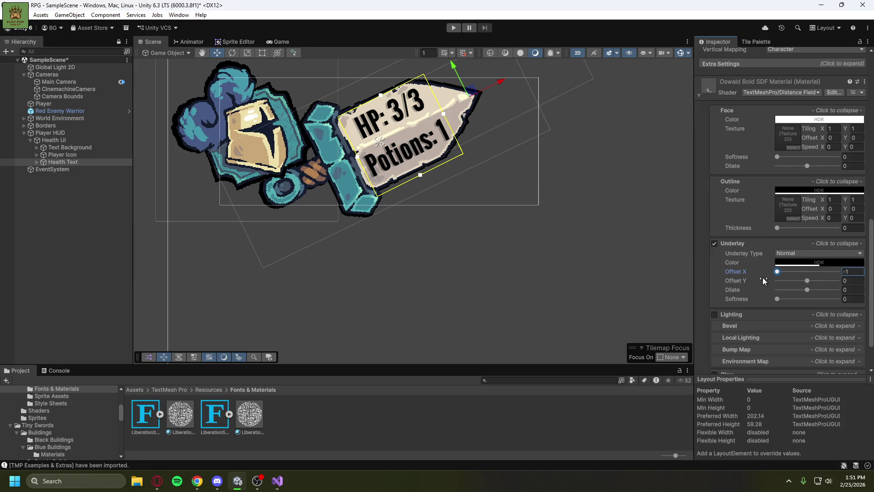
drag(765, 277, 781, 279)
click(852, 271)
key(Return)
click(858, 271)
click(858, 271)
key(BackSpace)
key(BackSpace)
text(4)
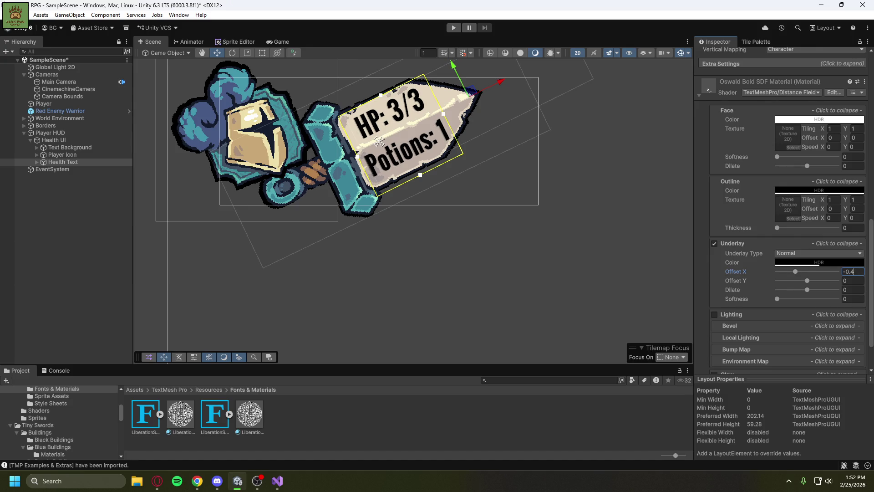
click(857, 280)
text(-.2)
text(0.2)
click(666, 247)
click(50, 133)
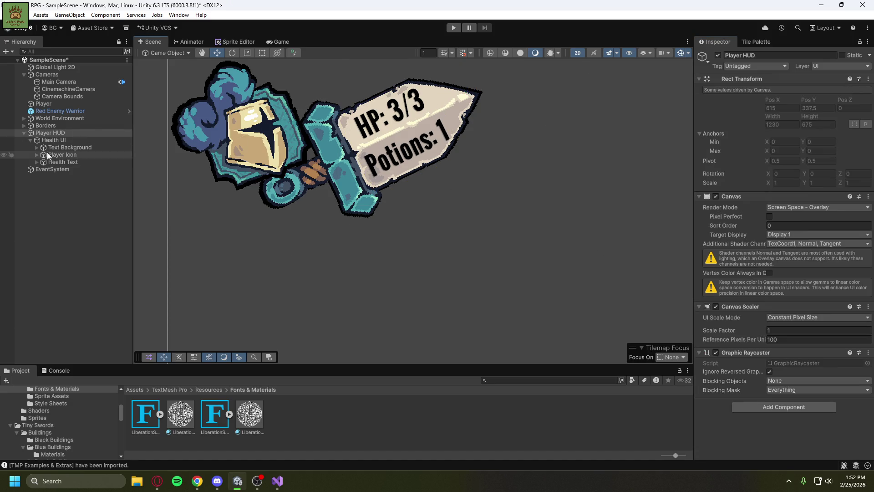
Select Health Text and set its underlay Offset X to -0.6 and Offset Y to -0.25.
click(60, 162)
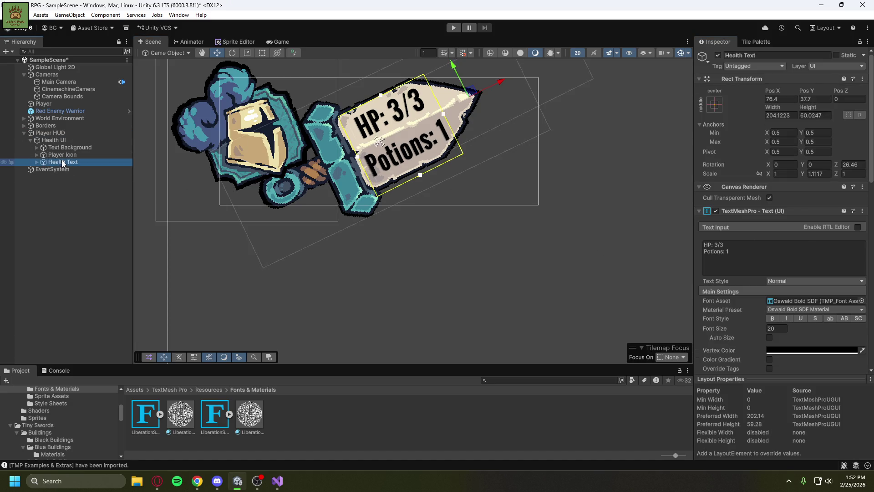
scroll(866, 332, down, 10)
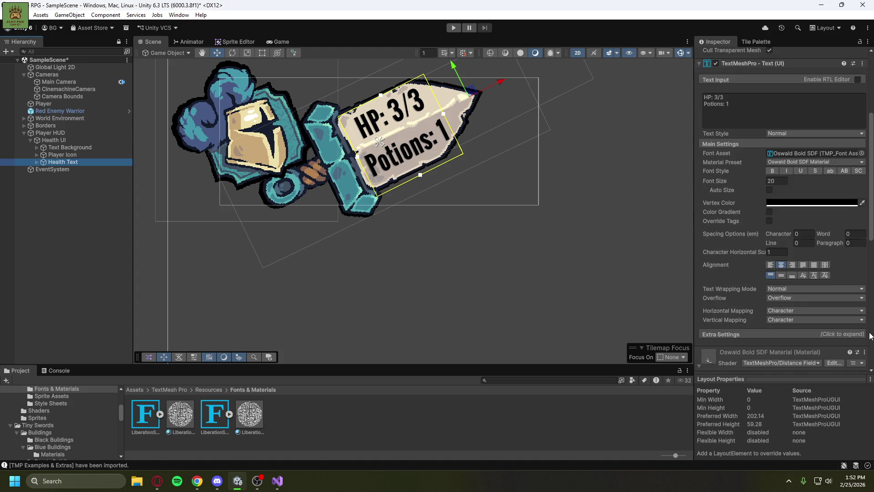
scroll(867, 332, down, 4)
click(859, 222)
text(-0.5)
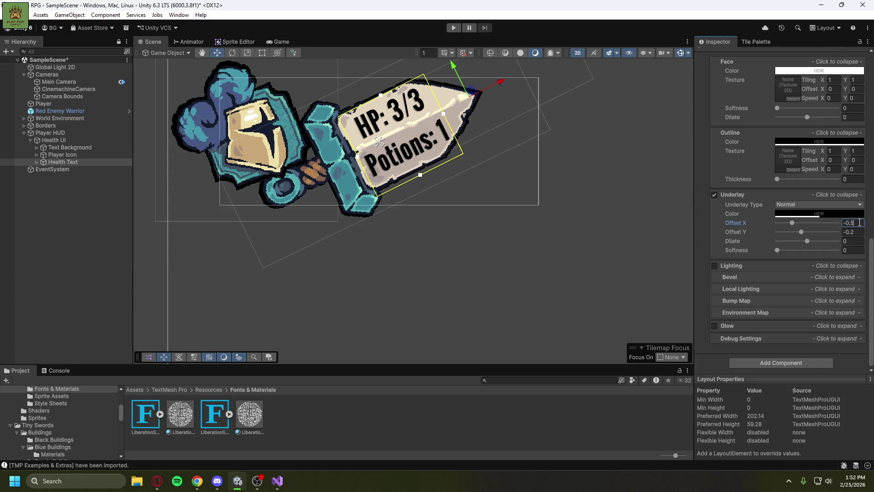
click(857, 232)
click(851, 232)
key(BackSpace)
text(25)
click(856, 223)
click(856, 223)
key(BackSpace)
text(6)
Experiment with the underlay Softness and Dilate sliders, then reset Dilate to 0.
mouse_move(777, 250)
mouse_down()
mouse_move(832, 261)
mouse_move(682, 280)
mouse_up()
mouse_move(807, 243)
mouse_down()
mouse_move(730, 241)
mouse_move(860, 245)
mouse_move(665, 263)
mouse_up()
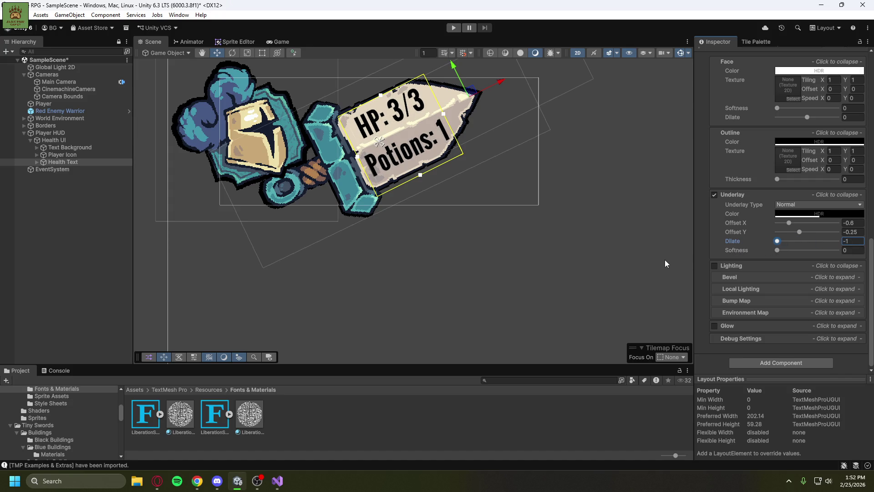
drag(722, 257, 805, 248)
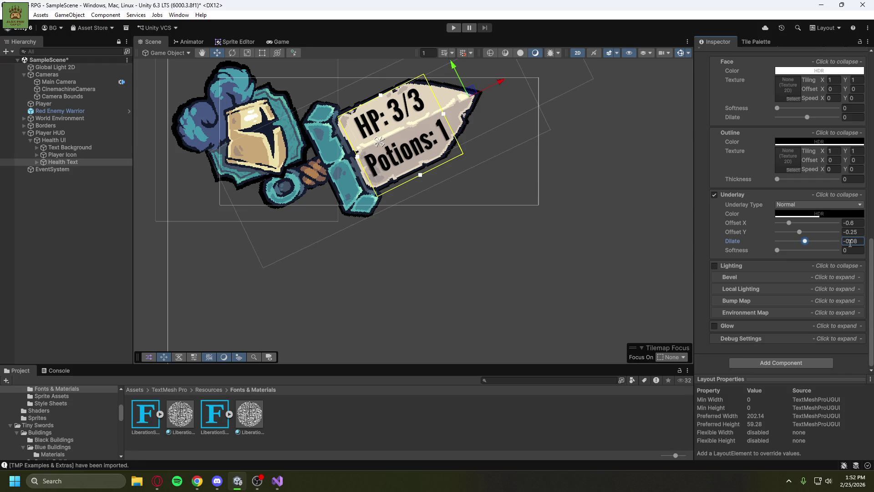
text(0)
click(814, 212)
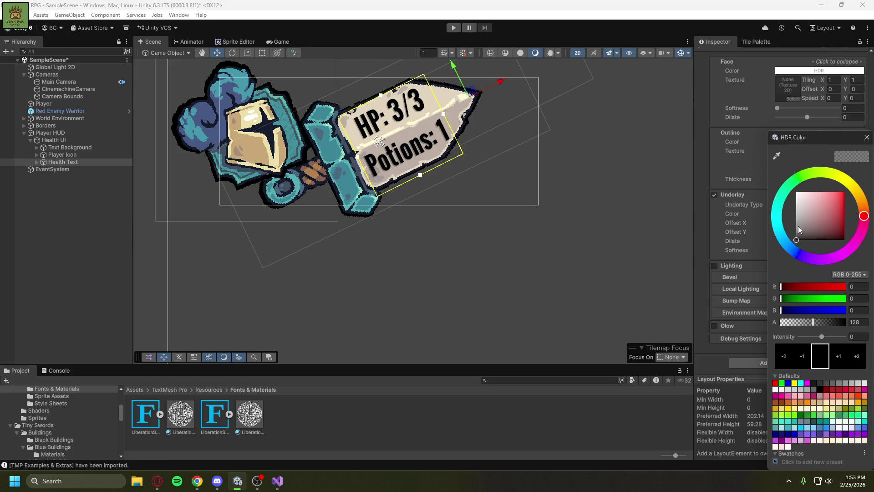
Try a pink underlay colour and the Inner and None underlay types, keeping the colour black.
mouse_move(835, 186)
mouse_down()
mouse_move(837, 207)
mouse_move(785, 184)
mouse_move(785, 281)
mouse_move(717, 154)
mouse_move(723, 242)
mouse_move(717, 225)
mouse_move(712, 252)
mouse_up()
click(867, 138)
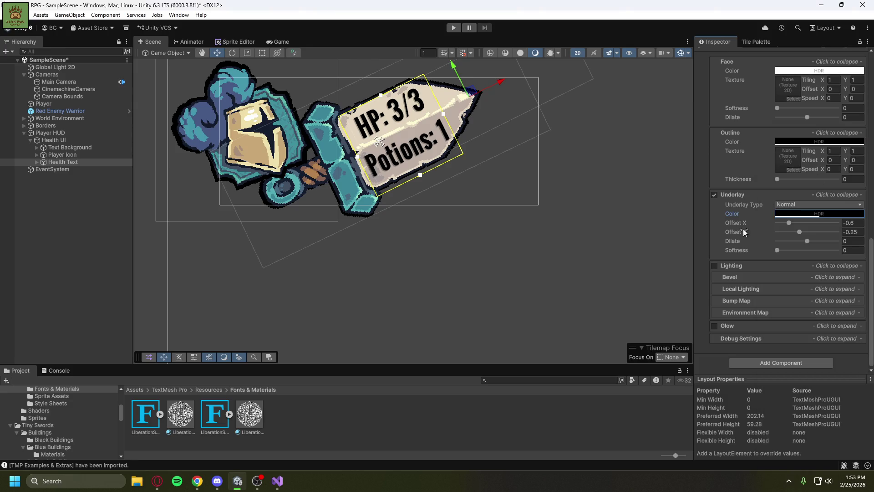
click(784, 205)
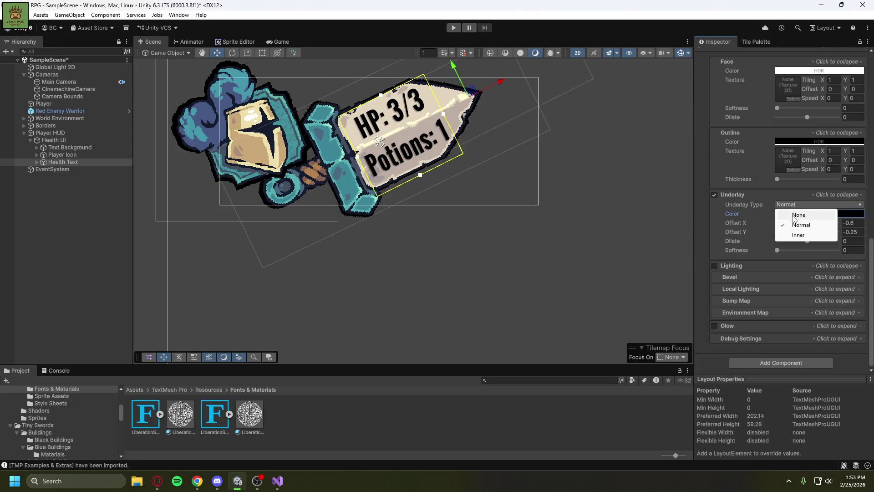
click(795, 236)
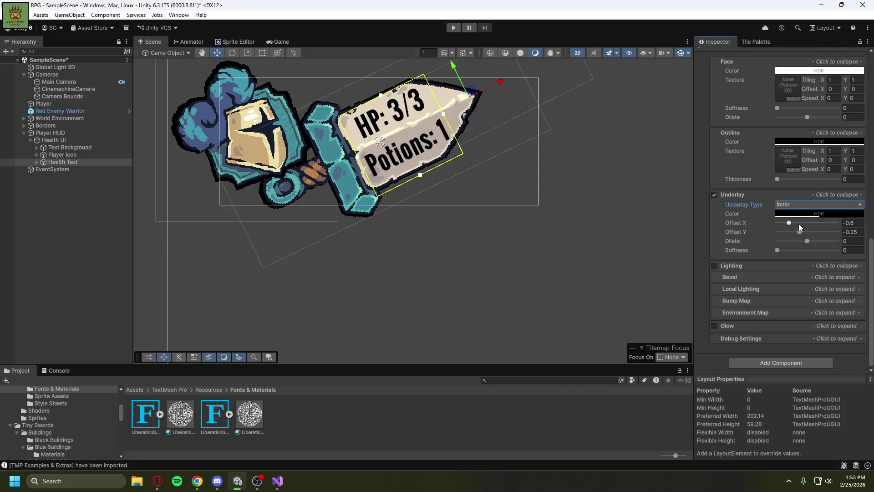
click(800, 206)
click(799, 215)
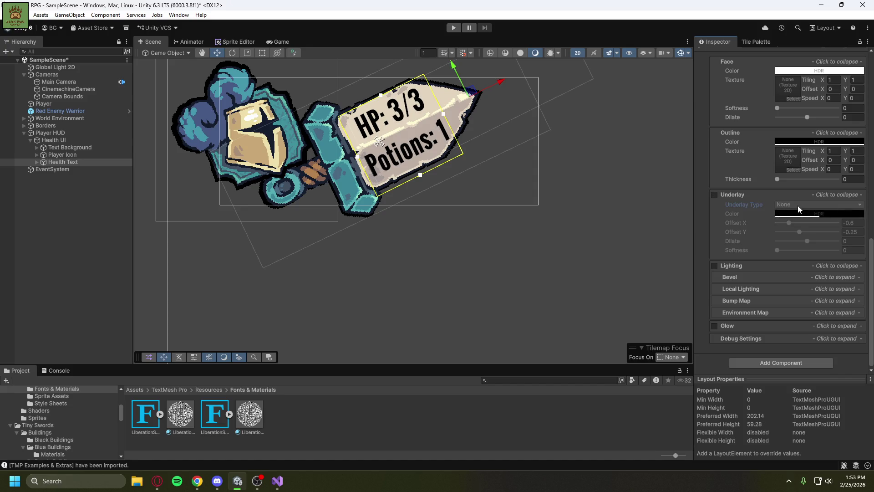
click(732, 194)
Re-enable the underlay with type Normal and return the Inspector to the top.
click(720, 254)
click(800, 263)
click(700, 272)
scroll(703, 269, down, 3)
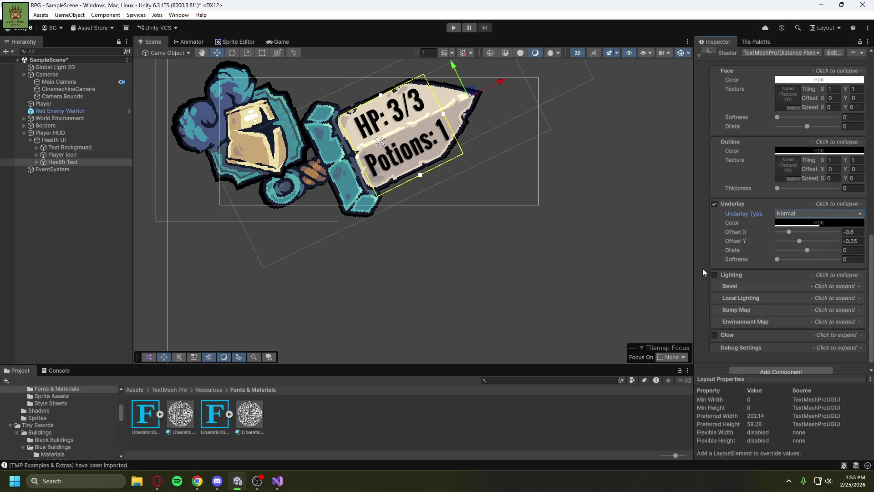
scroll(705, 271, up, 15)
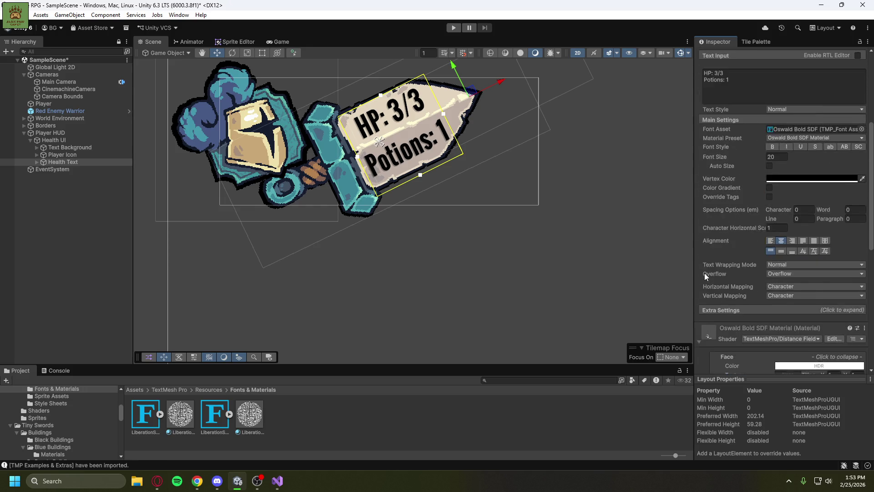
scroll(701, 277, up, 2)
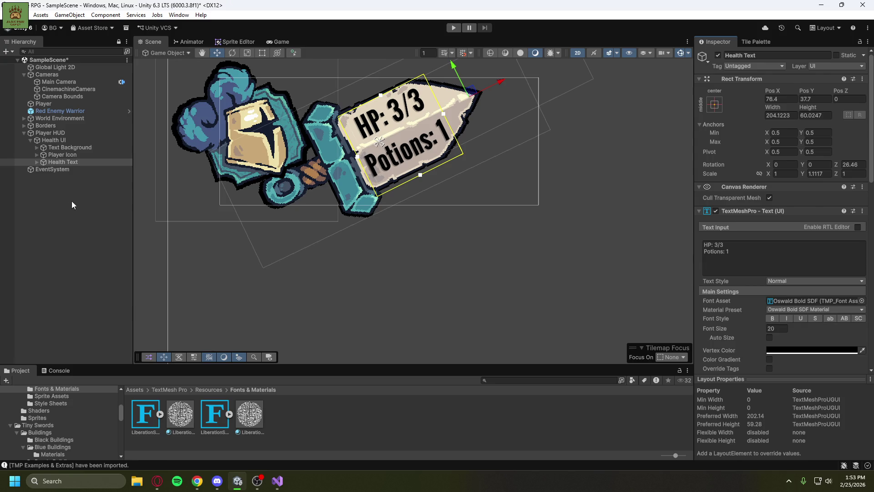
click(47, 234)
Save the scene, frame the Player, and preview the HUD in the Game view.
key(ctrl+s)
click(23, 133)
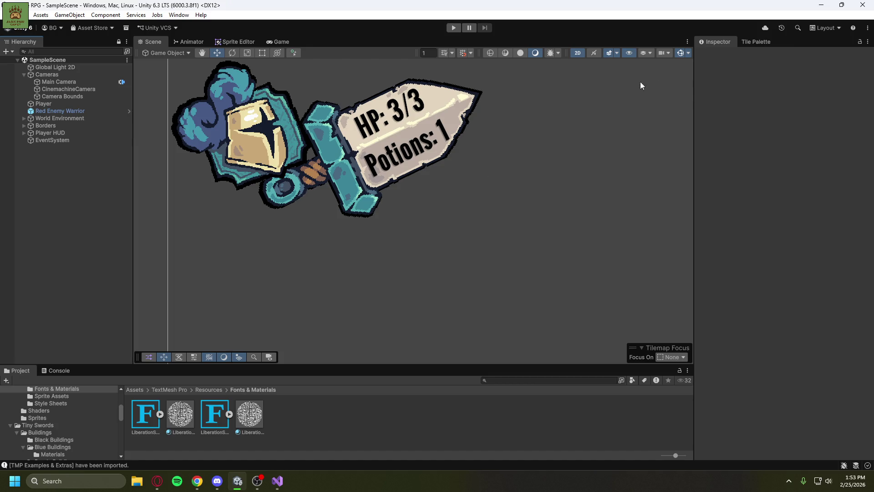
double_click(54, 103)
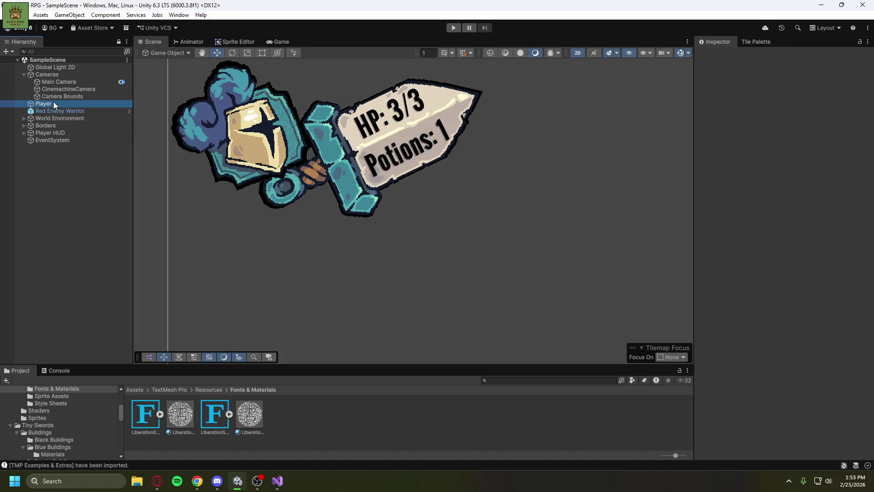
scroll(343, 177, down, 10)
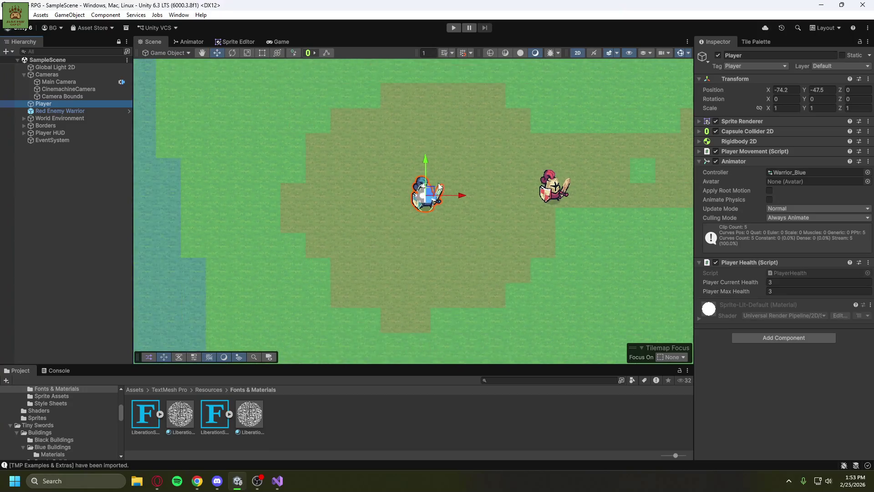
click(279, 42)
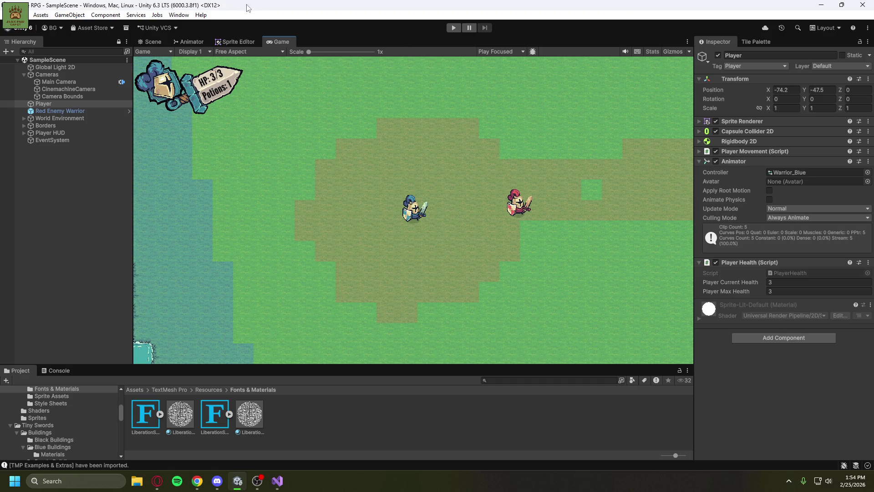
Show the top-level Assets folder in the Project panel, then bring up the tutorial video.
click(53, 179)
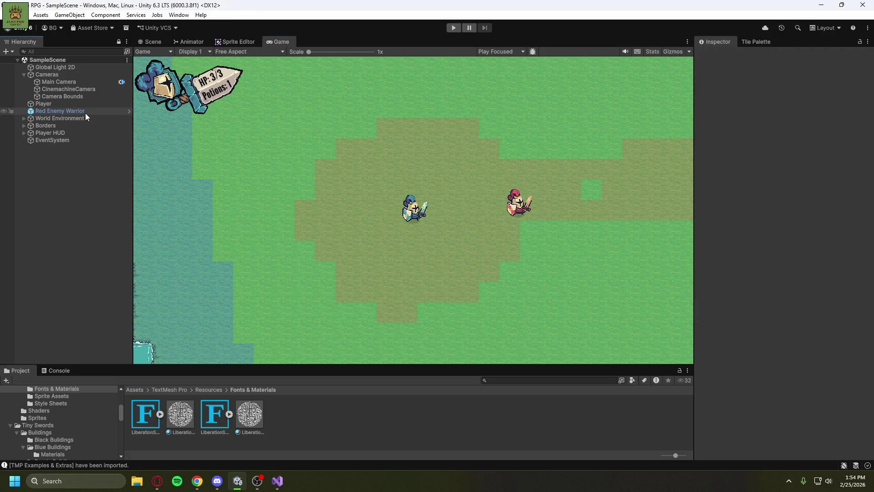
scroll(69, 420, up, 10)
click(32, 425)
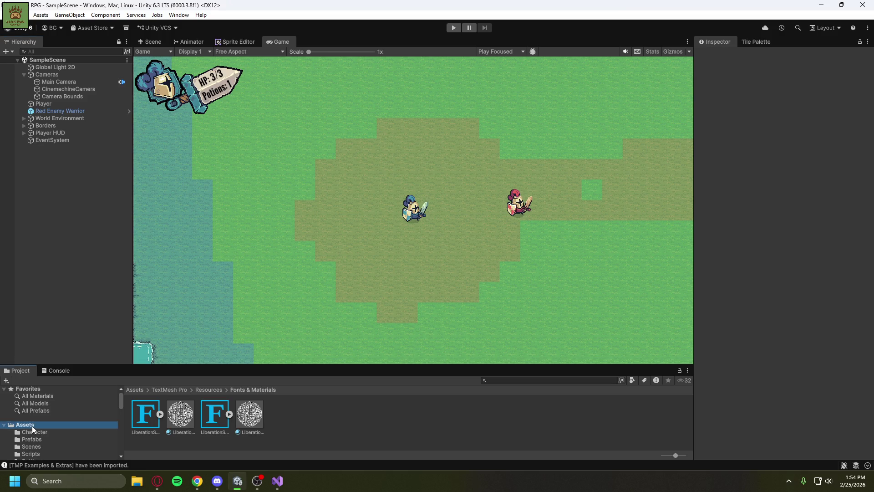
click(5, 425)
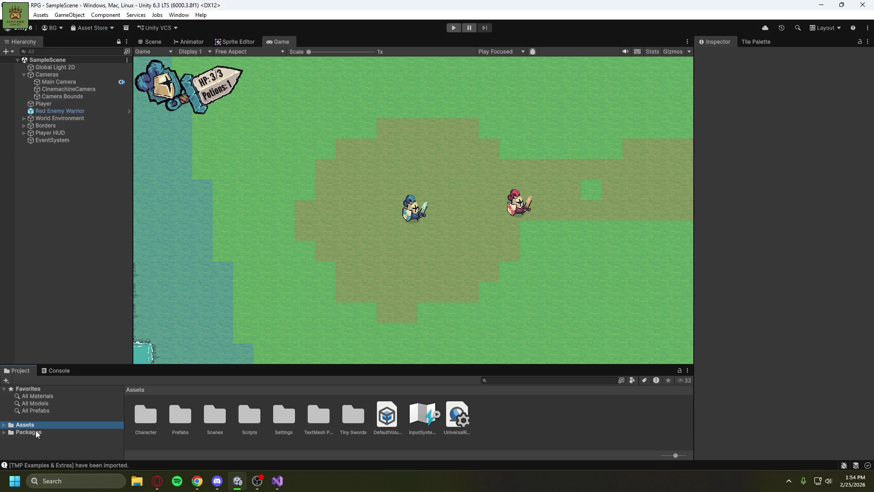
mouse_move(157, 481)
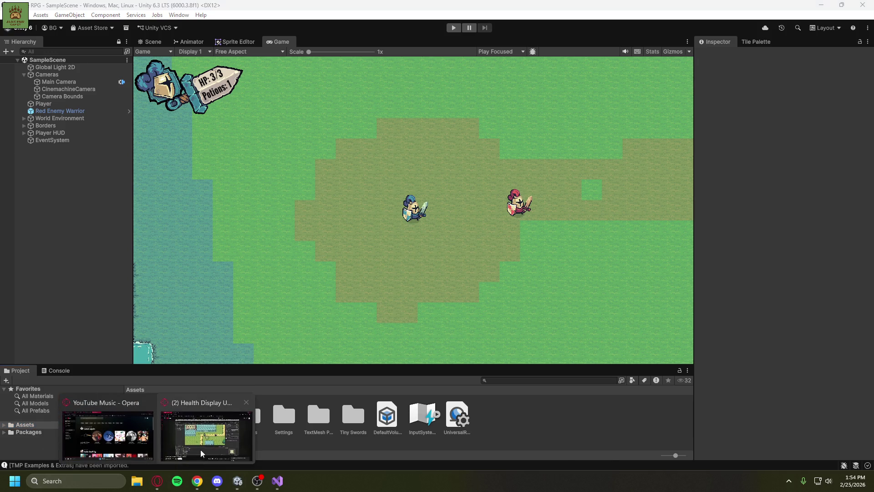
click(214, 437)
Watch the tutorial up to 6:03, pause it, and switch back to Unity.
click(29, 397)
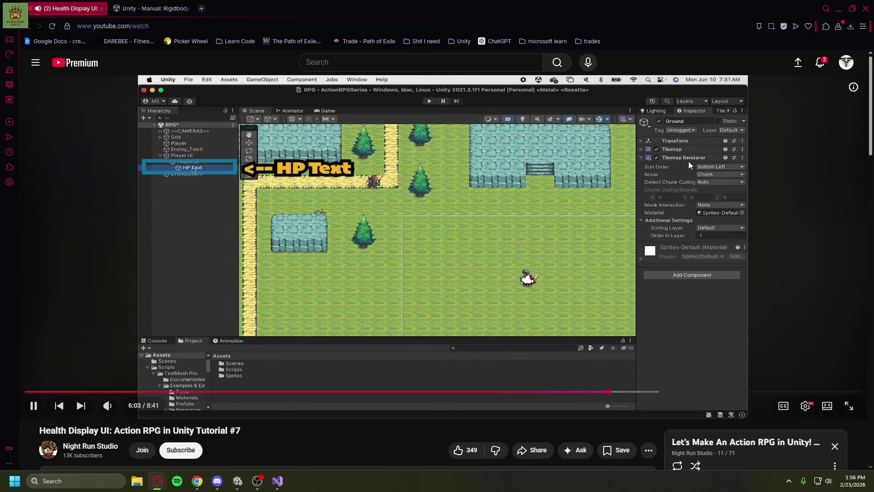
click(651, 166)
key(alt+Tab)
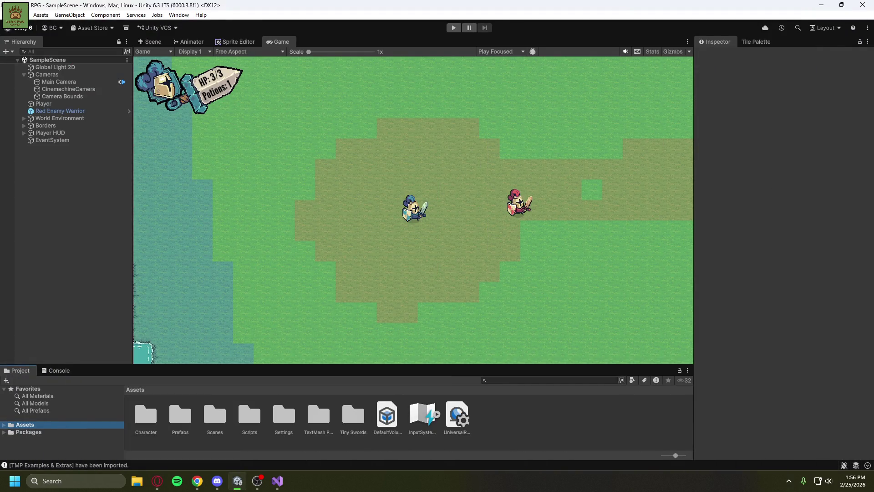
Open PlayerHealth.cs from Assets > Scripts in Visual Studio.
key(alt+Tab)
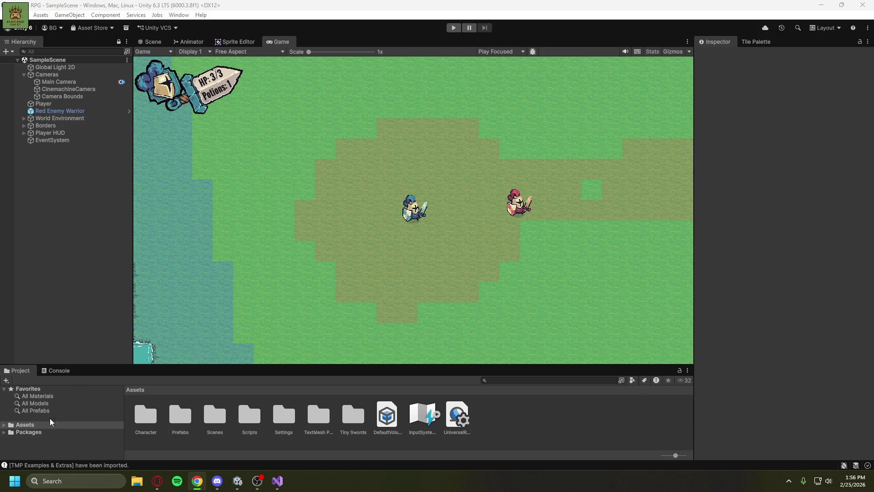
click(16, 425)
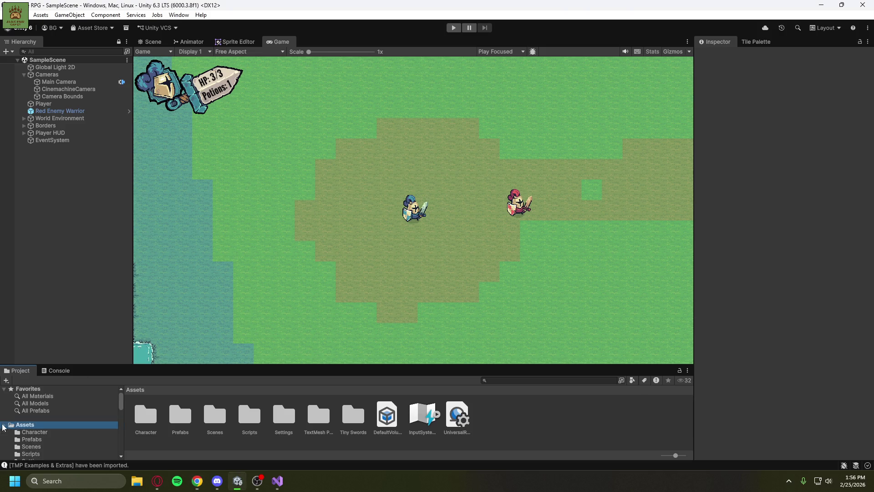
key(Right)
click(32, 426)
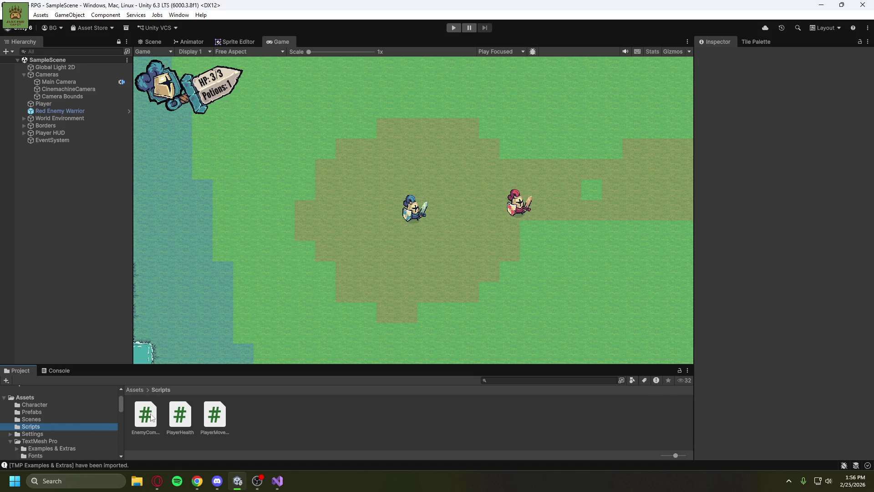
click(184, 414)
double_click(184, 413)
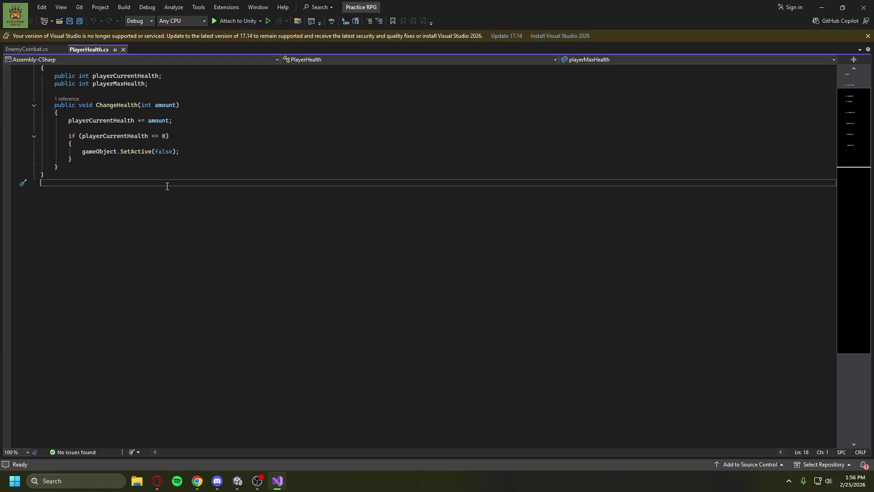
Add a 'using TMPro;' import below 'using UnityEngine;' in PlayerHealth.
scroll(155, 112, up, 2)
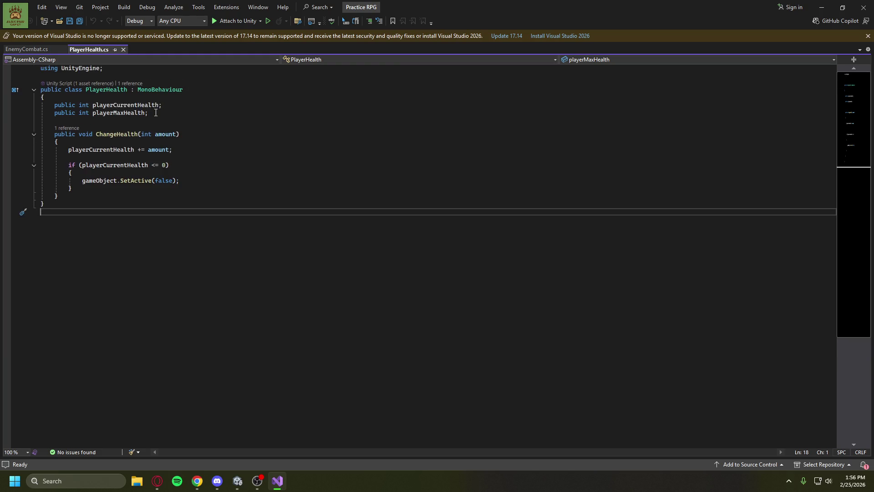
click(127, 68)
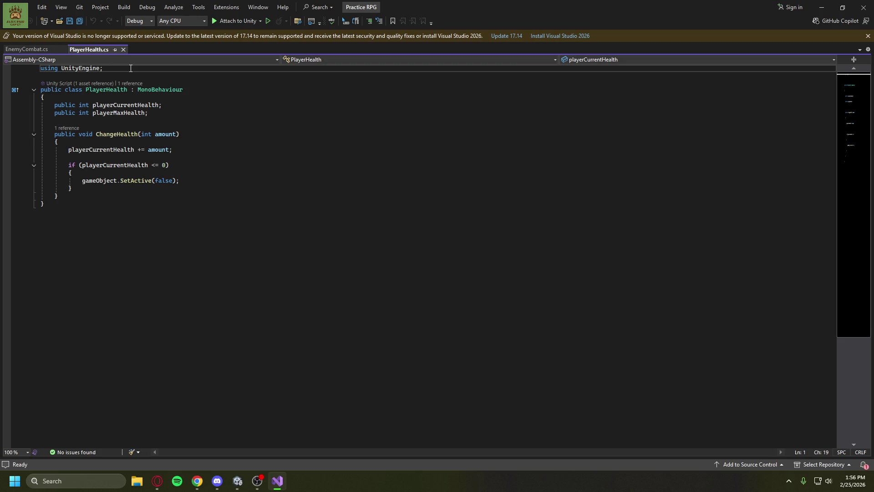
key(Return)
text(using TMPro)
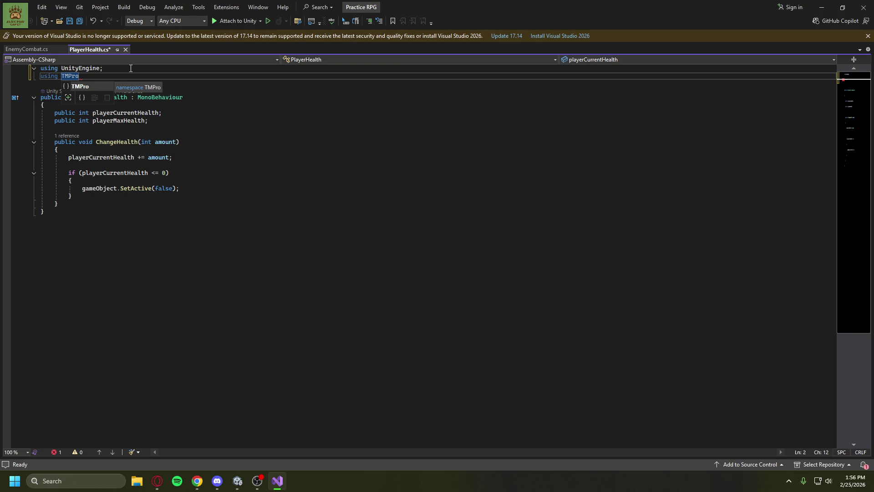
text(;)
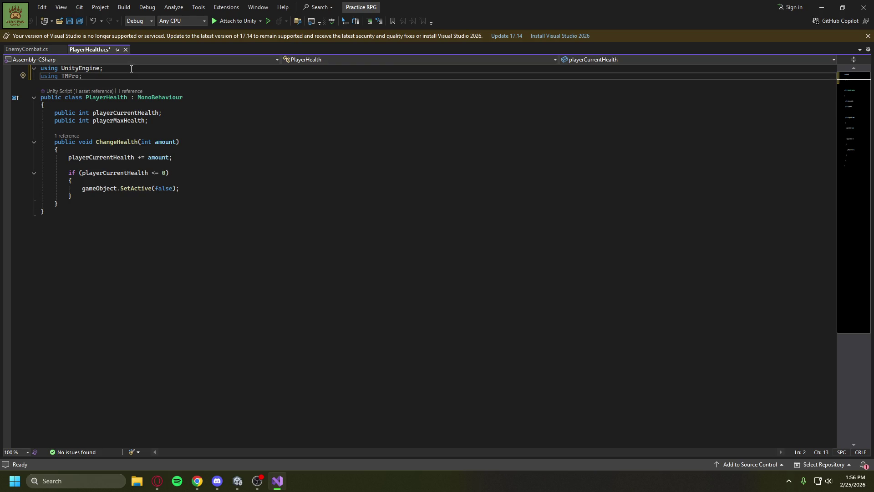
Start a new 'public' field line after the playerMaxHealth declaration, then return to the tutorial.
click(163, 122)
key(Return)
text(p)
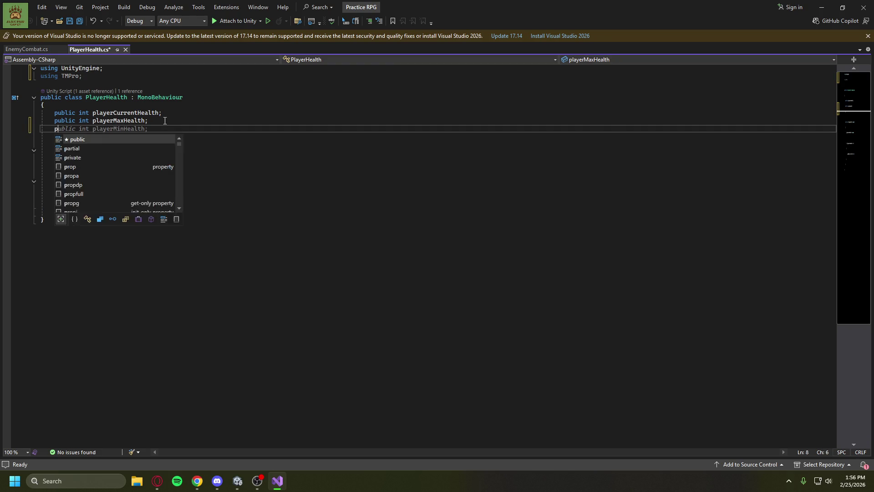
text(ublic)
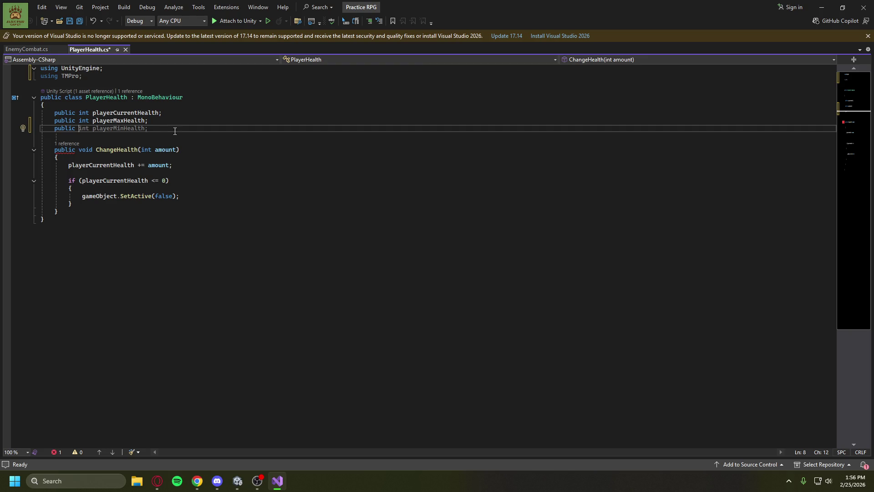
mouse_move(157, 481)
click(195, 429)
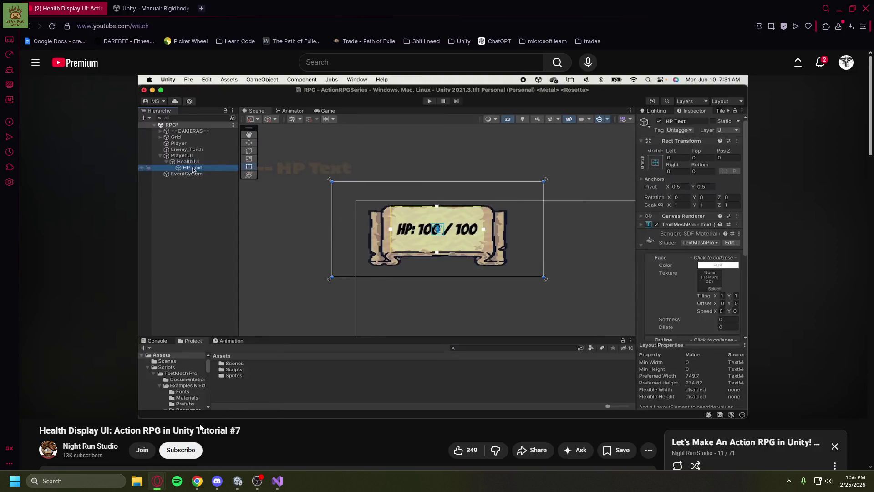
Rewind the tutorial to 5:19, where it shows the TMP_Text healthText field, then minimize the browser.
key(Left)
key(Left)
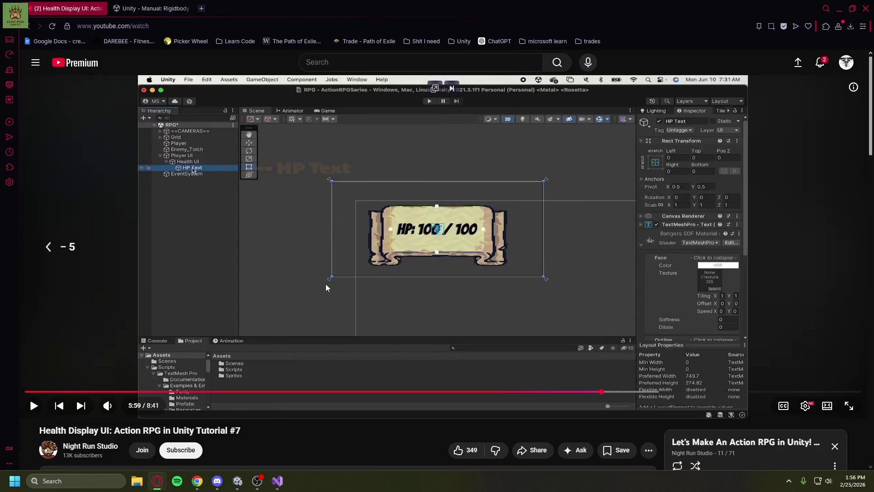
key(Left)
key(Left)
key(Left)
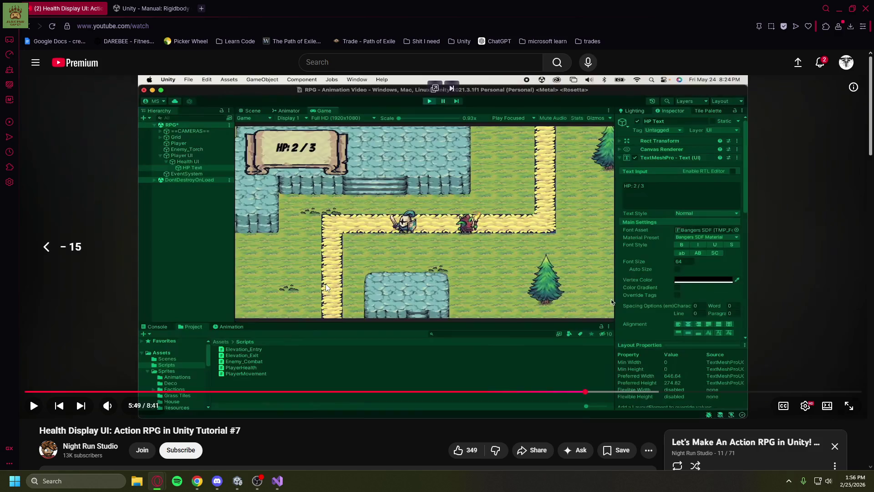
key(Left)
key(Left)
key(Left)
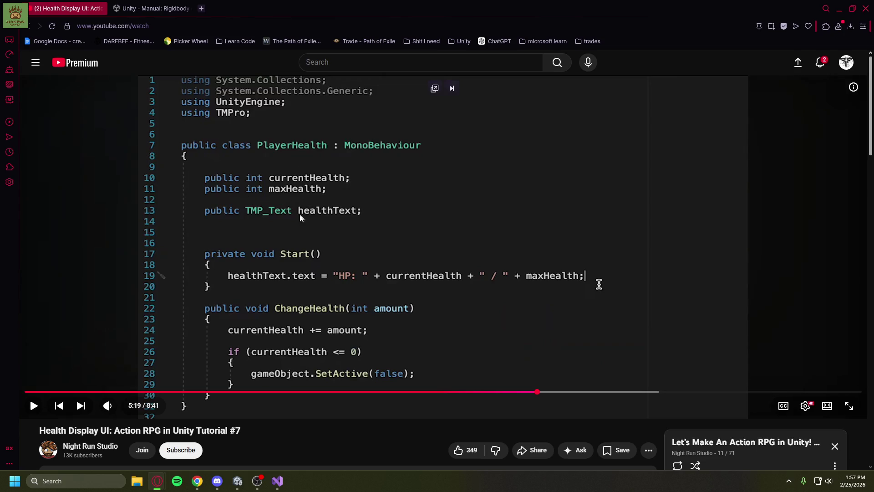
click(840, 9)
Extend the new field line to 'public TMPro', comparing it against the tutorial code.
text(TMP)
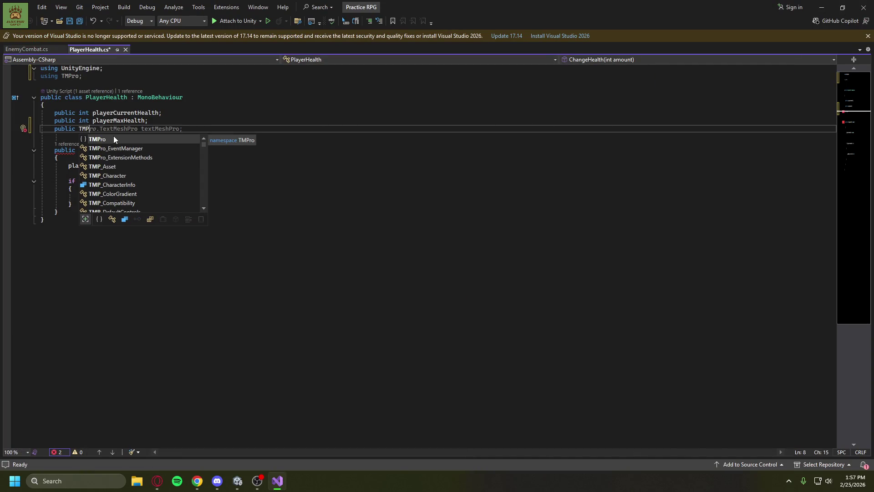
key(Tab)
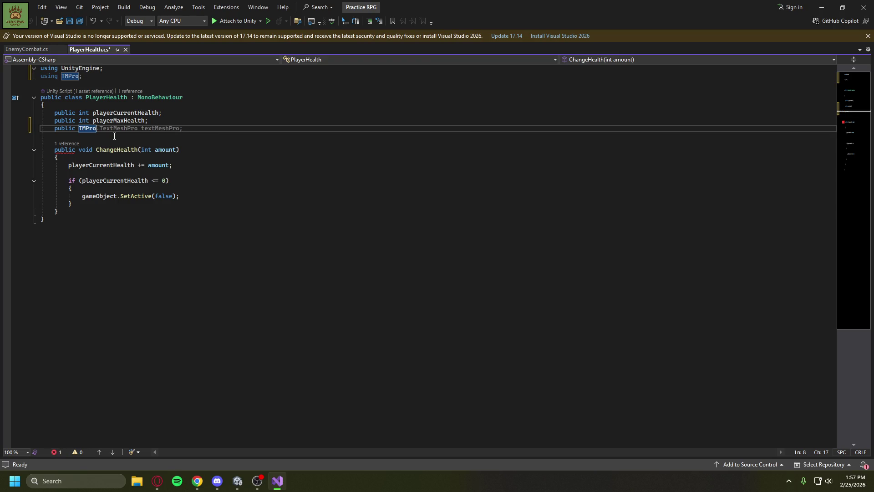
text(tes)
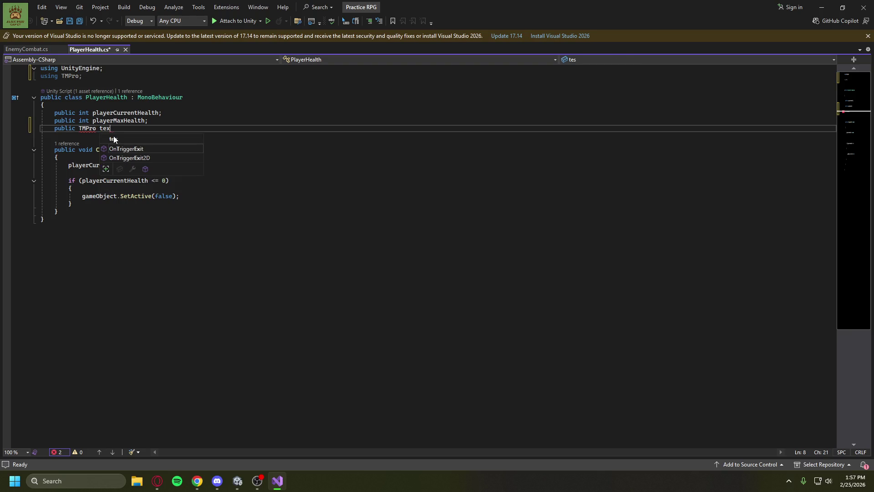
key(Tab)
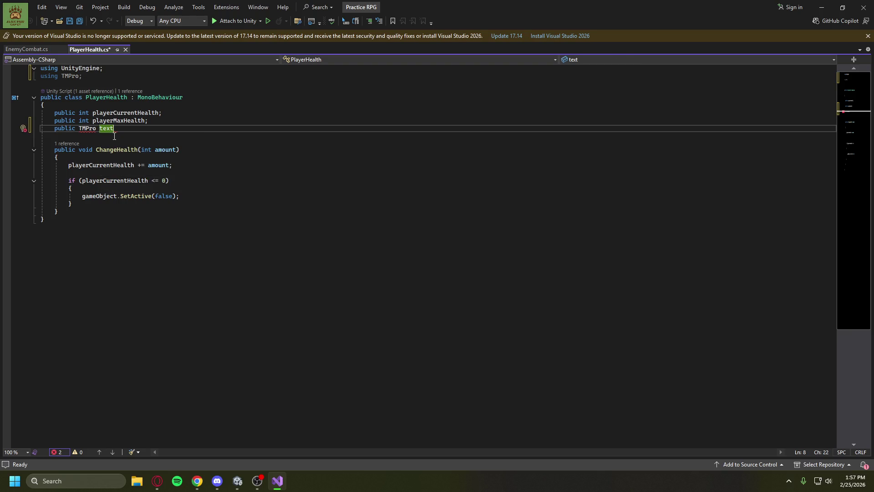
key(BackSpace)
key(BackSpace)
key(BackSpace)
text(o)
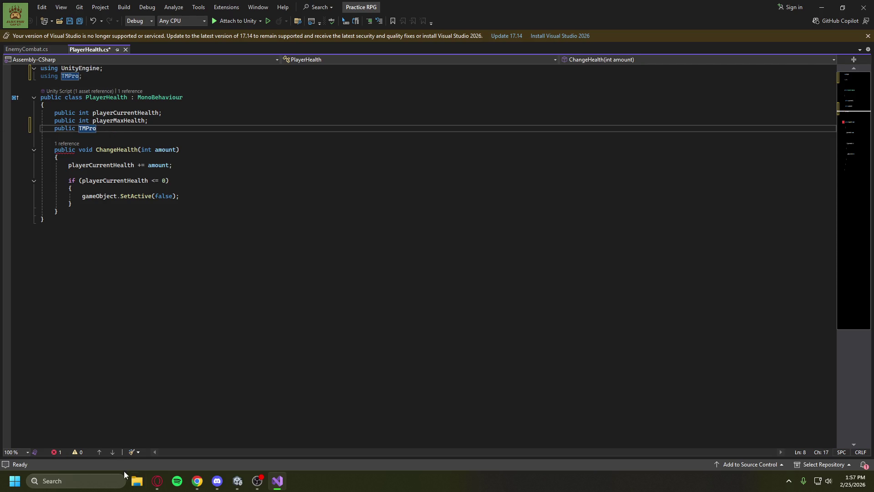
mouse_move(161, 483)
click(199, 444)
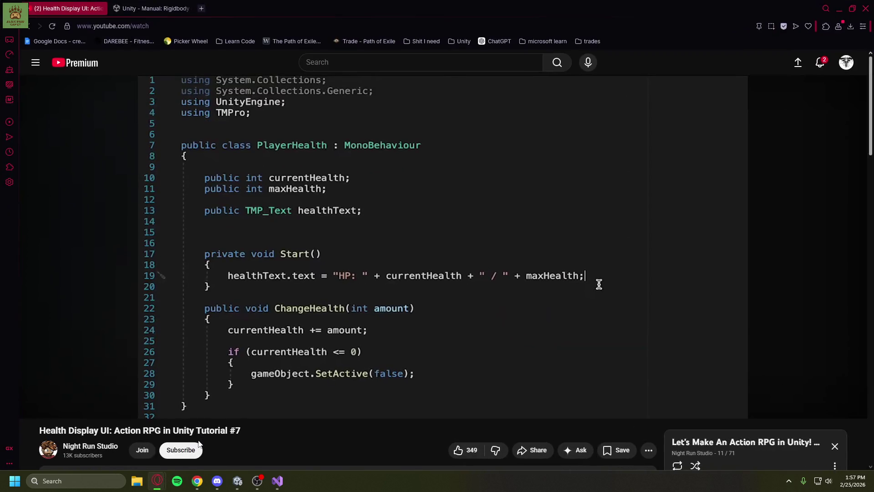
click(839, 9)
text(public TMPro.)
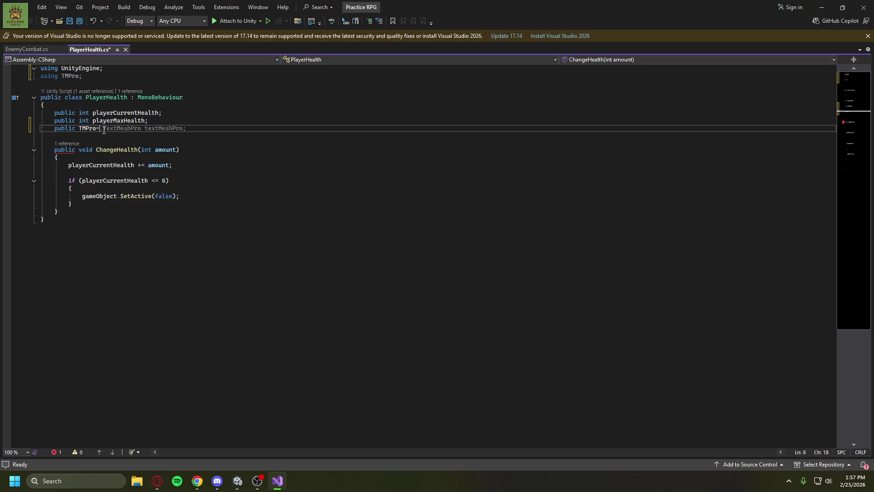
Complete the field as 'public TMP_Text healthText;', fixing the type's capitalisation after checking the tutorial.
key(BackSpace)
key(BackSpace)
text(_text)
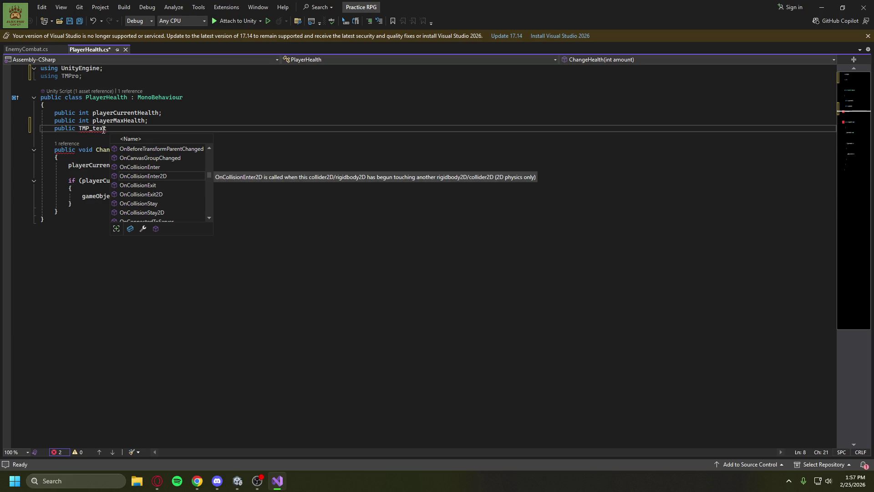
mouse_move(157, 481)
click(203, 431)
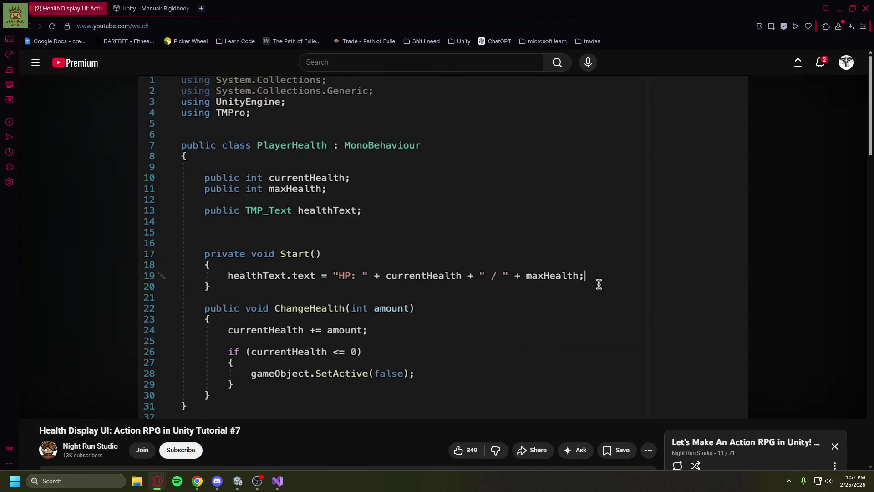
click(839, 8)
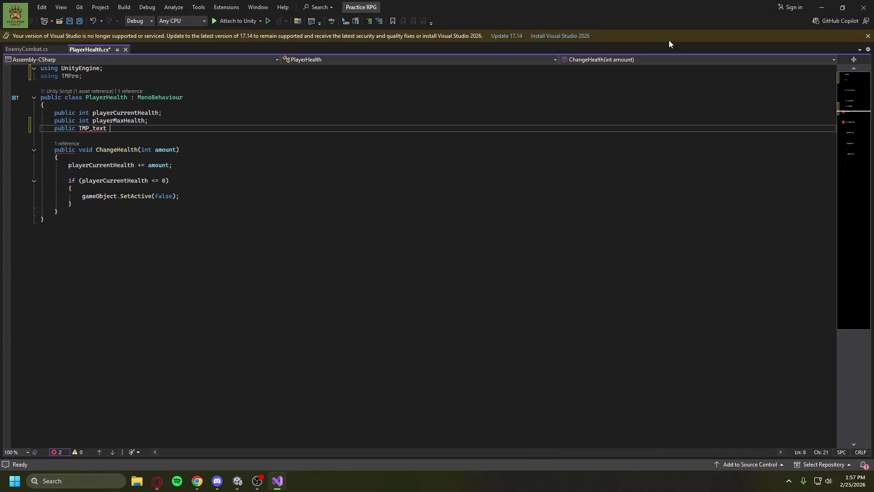
double_click(99, 128)
text(Text)
text(health)
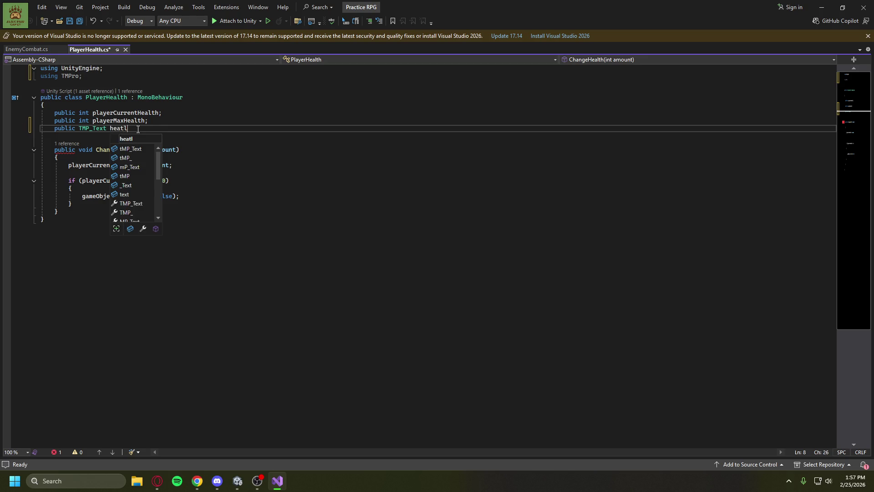
text(Text)
text(;)
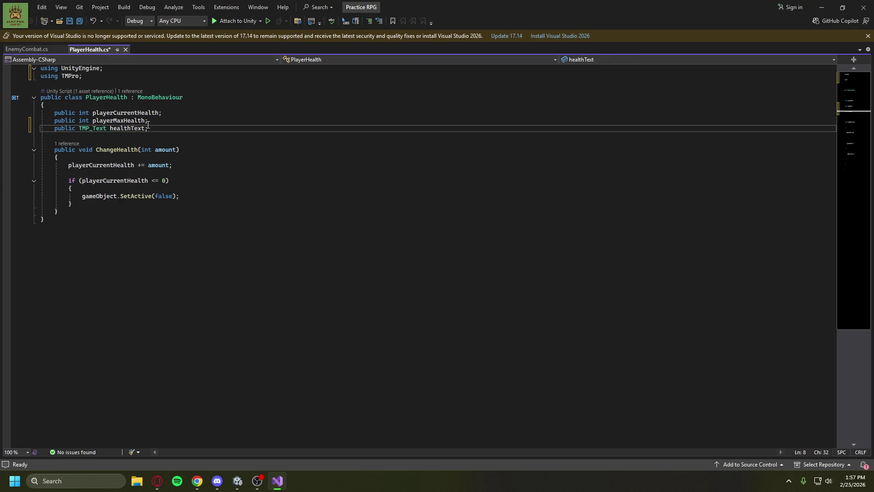
Add a blank line after the health update in ChangeHealth and bring up the tutorial.
click(217, 168)
key(Return)
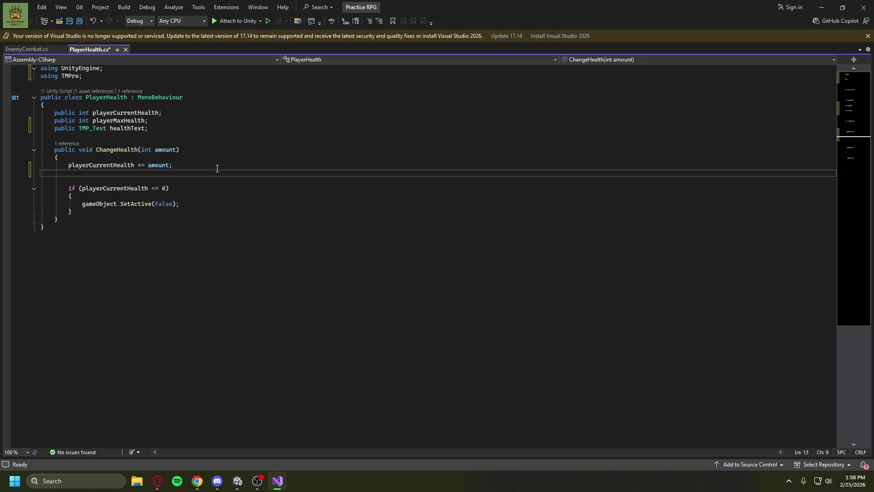
mouse_move(157, 481)
click(206, 435)
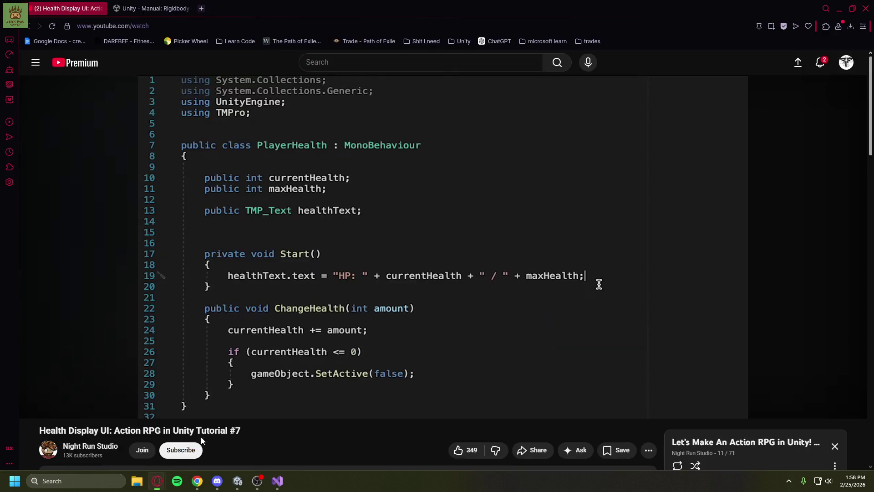
Look over the tutorial's paused PlayerHealth code at 5:19, then minimize the browser.
mouse_move(244, 392)
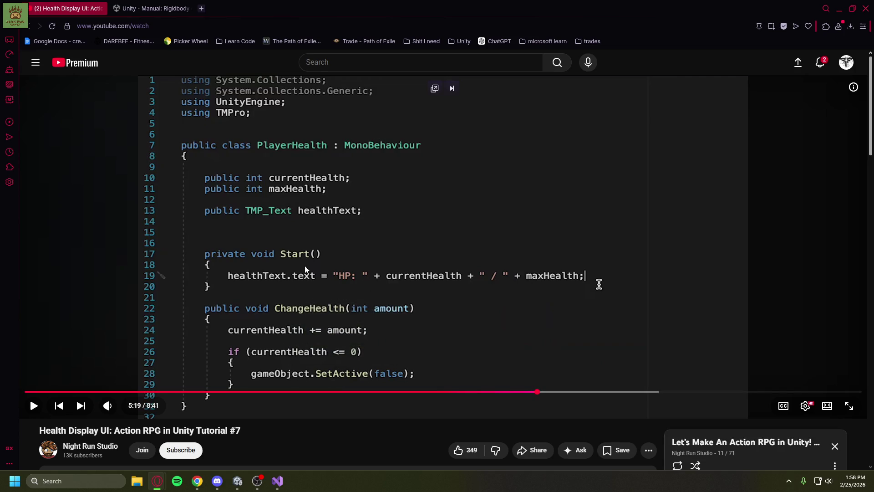
scroll(496, 261, down, 2)
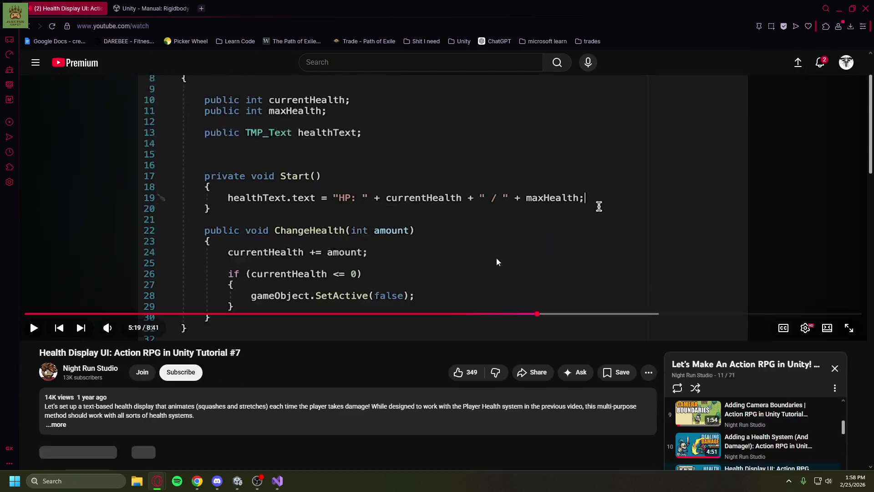
scroll(496, 262, down, 1)
scroll(537, 229, up, 3)
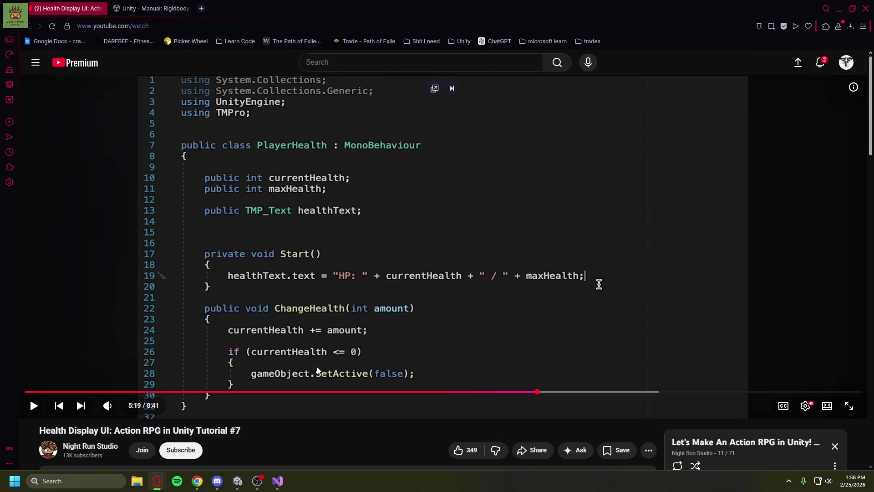
click(839, 6)
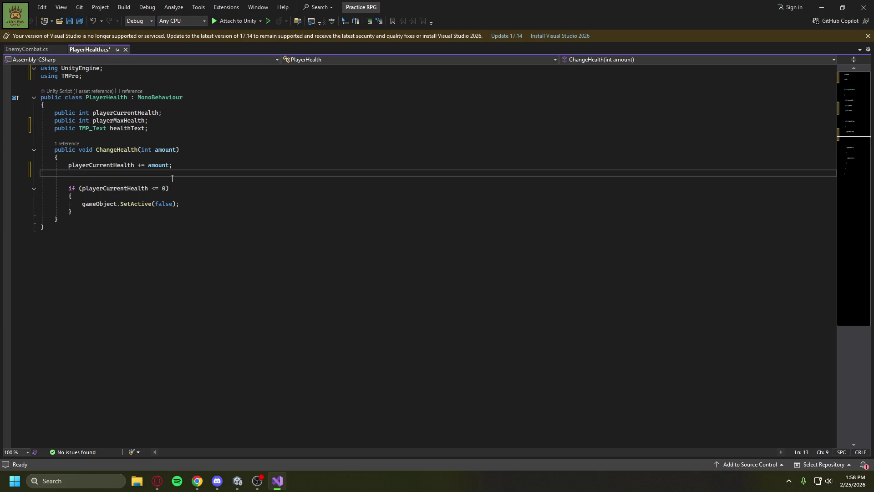
Add a line below the health fields and edit the suggested healthText declaration on it.
key(Return)
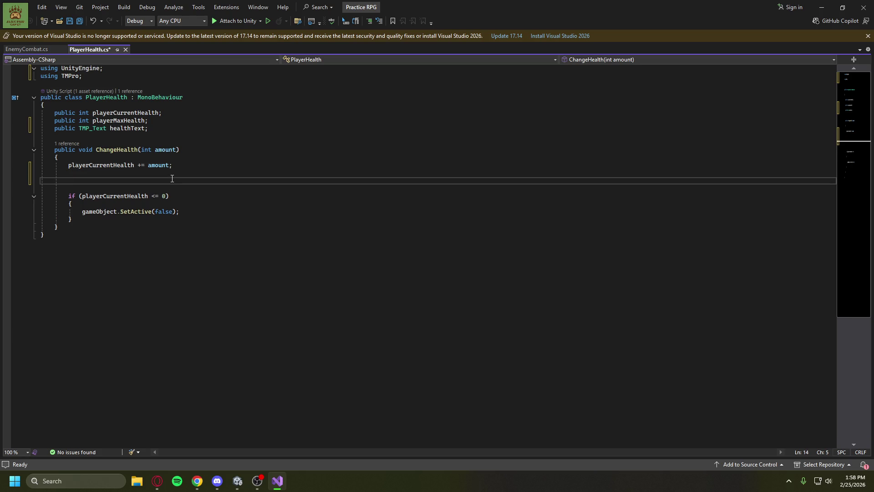
key(BackSpace)
click(155, 129)
key(Down)
key(Return)
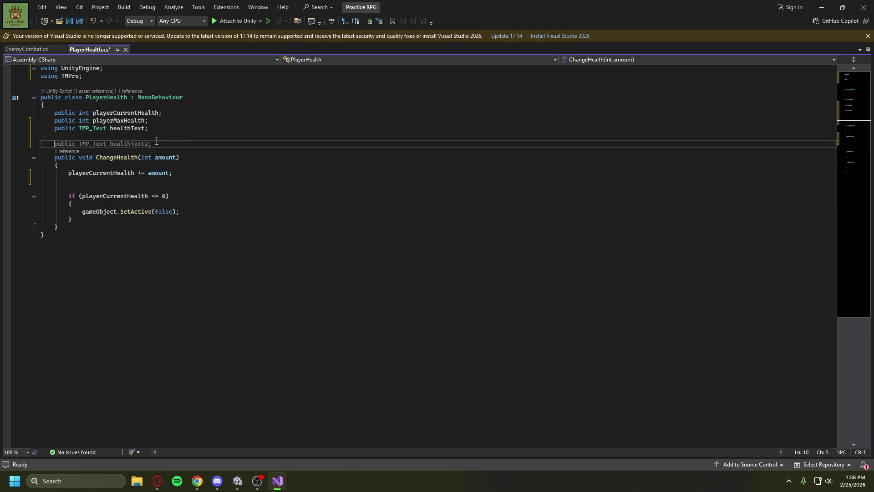
key(Tab)
key(Left)
key(BackSpace)
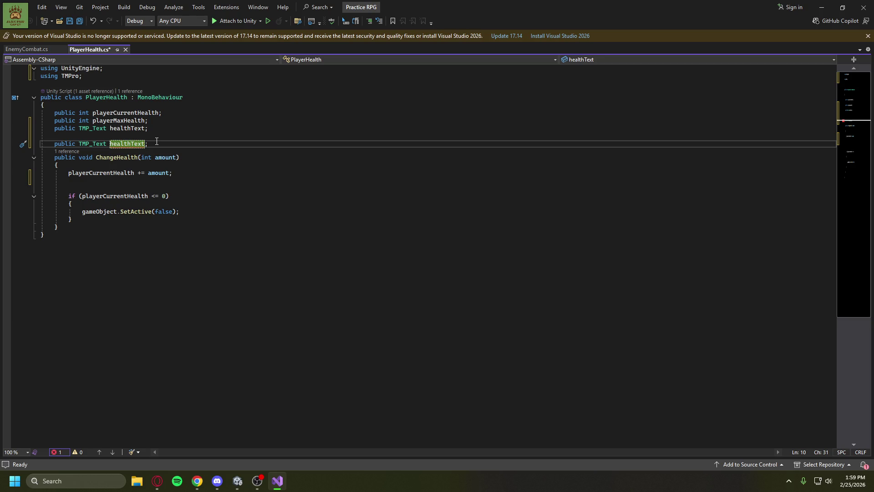
key(Left)
key(Left)
key(Left)
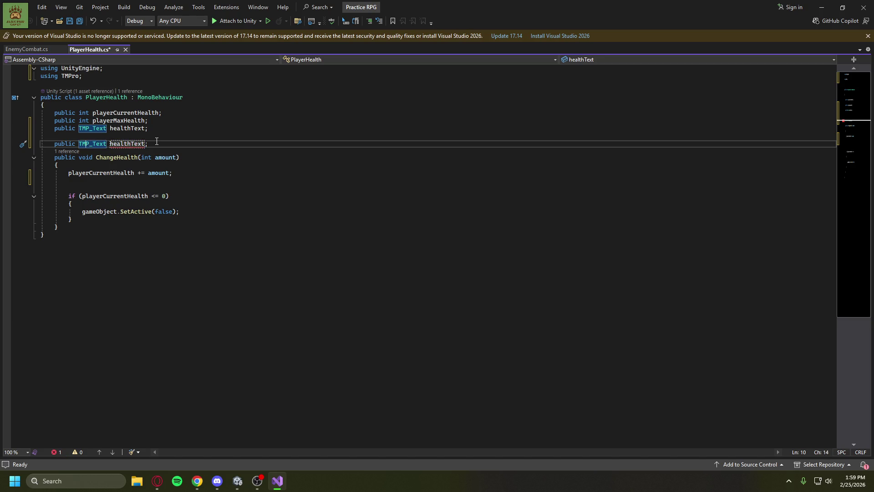
text(void)
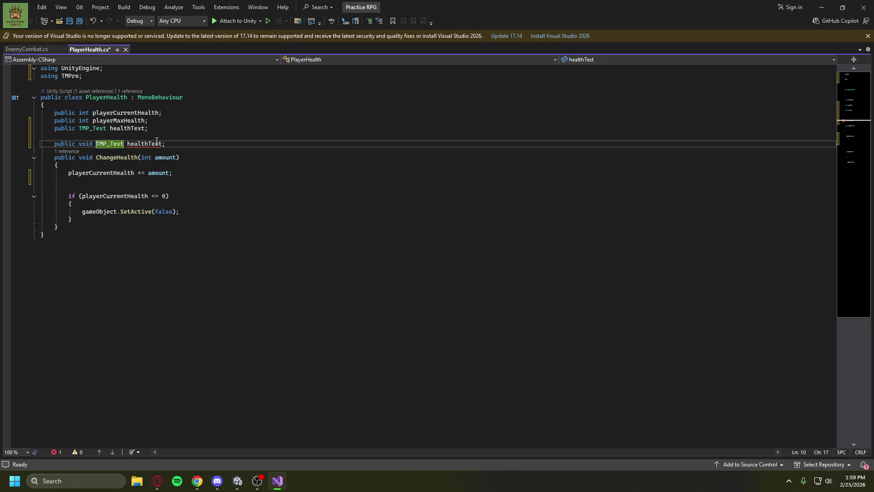
key(Delete)
key(Delete)
key(Delete)
key(Delete)
After checking the tutorial, delete the duplicate declaration, leaving an unfinished line starting 'p'.
mouse_move(157, 481)
click(195, 435)
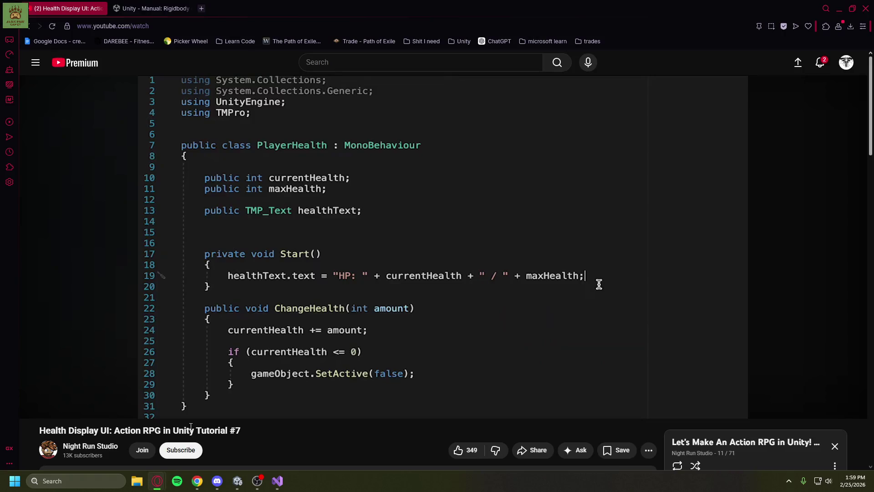
click(840, 4)
key(ctrl+shift+Left)
key(BackSpace)
key(BackSpace)
key(BackSpace)
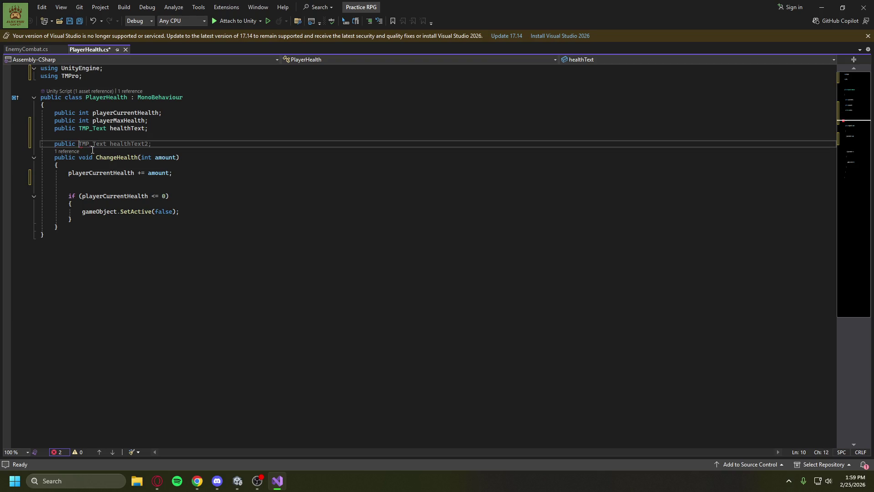
Declare a private void Start() method with an empty body, fixing the 'voide' typo.
text(ri)
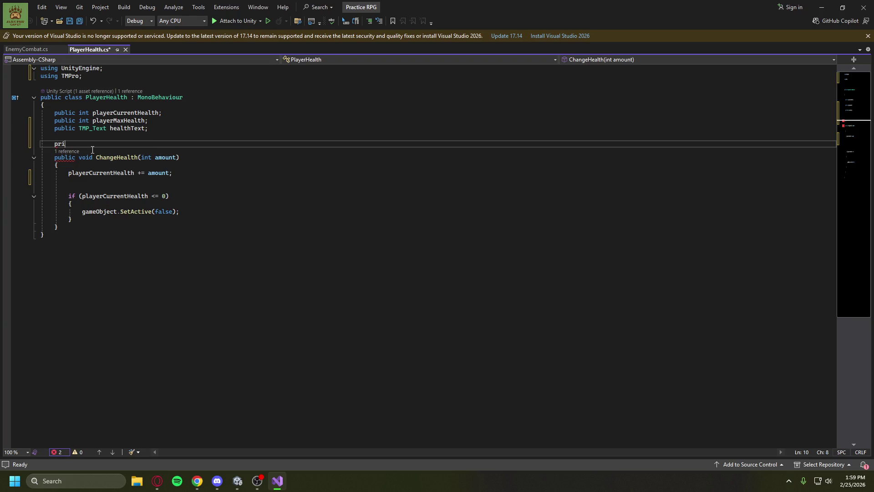
text(vate voide start)
key(BackSpace)
key(BackSpace)
key(BackSpace)
key(BackSpace)
text(Start())
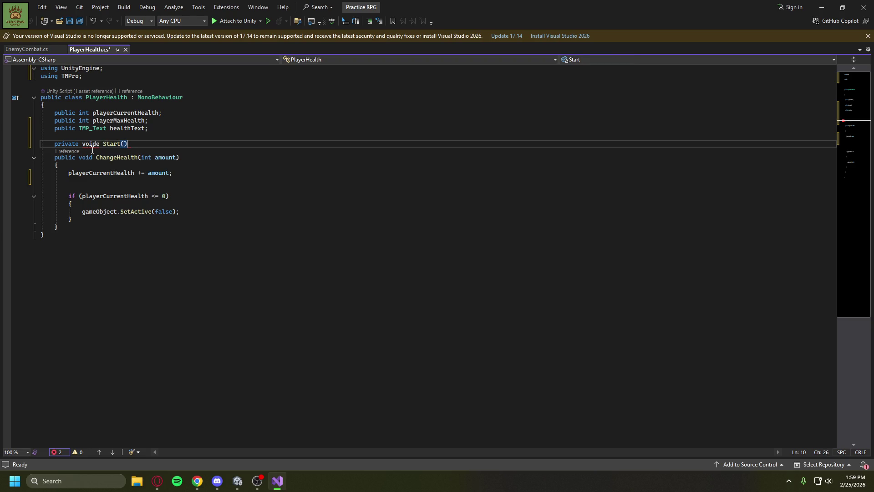
key(Return)
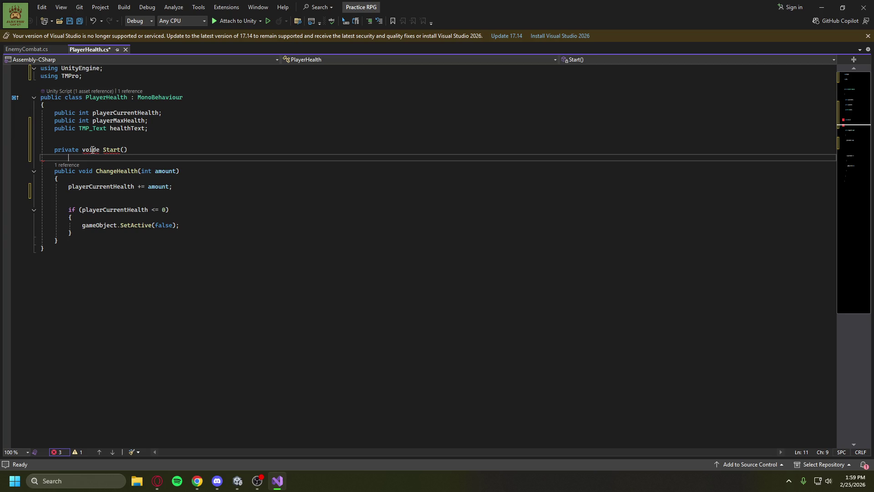
text({)
key(Return)
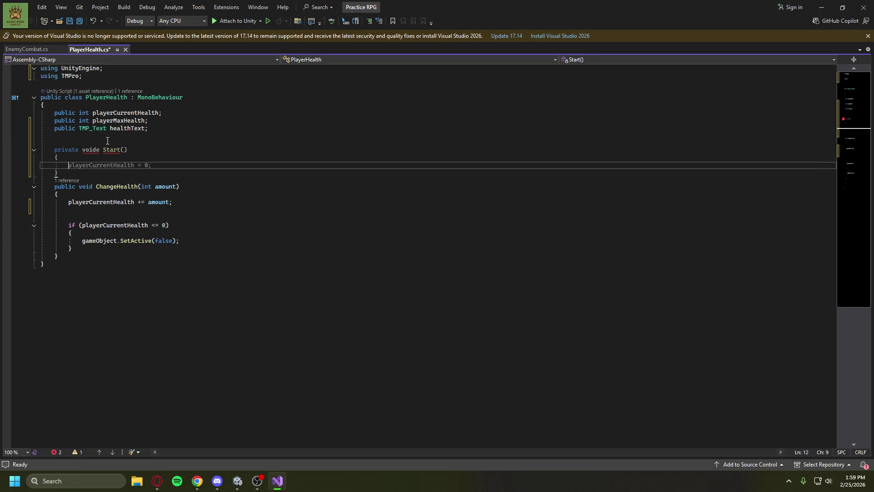
click(103, 150)
key(Left)
key(BackSpace)
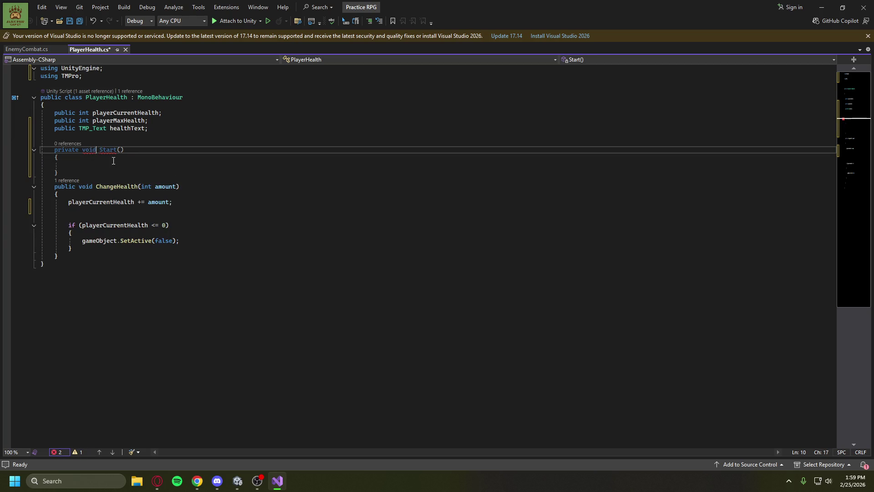
Begin Start's body with healthText.text = "HP: " + playerCurrentHealth.
click(111, 168)
mouse_move(106, 150)
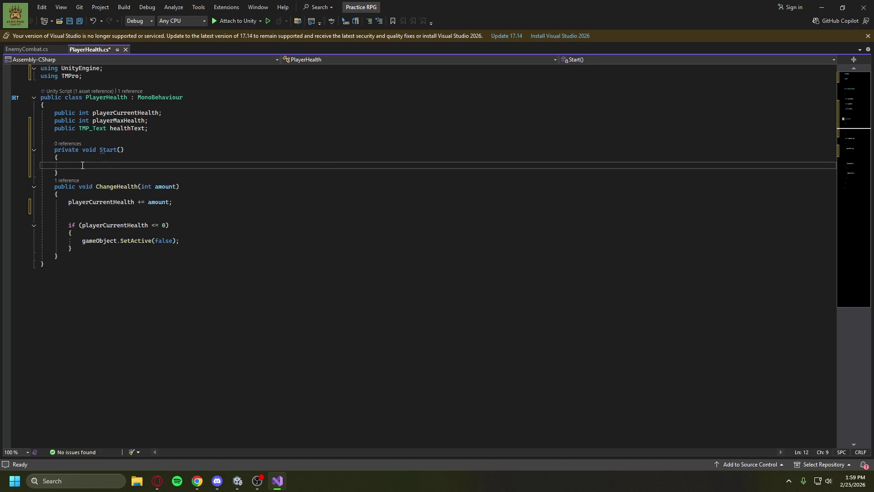
text(TM)
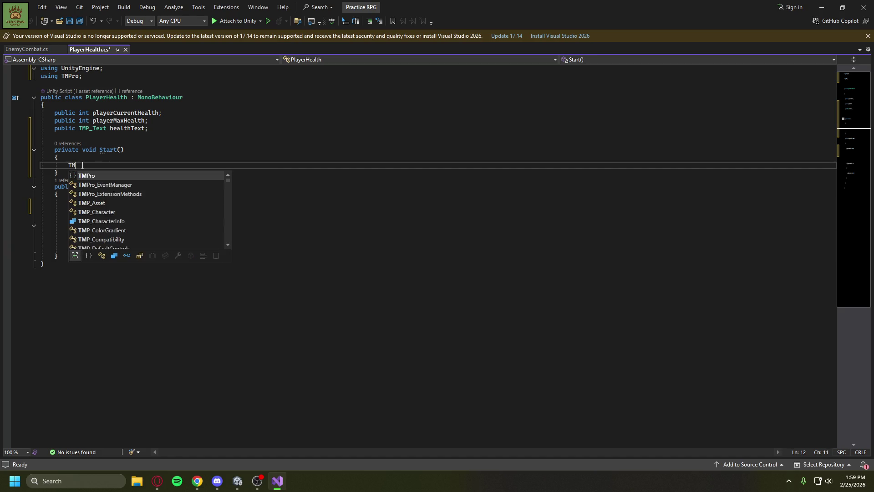
text(P)
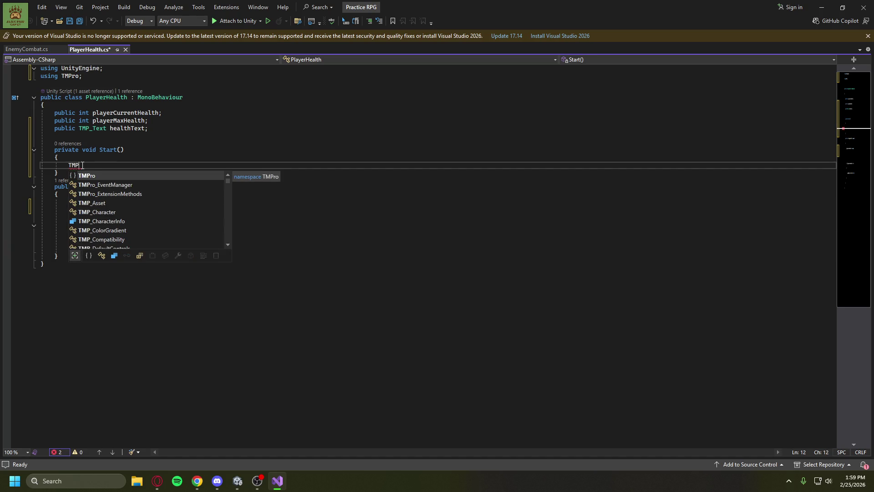
text(_Text)
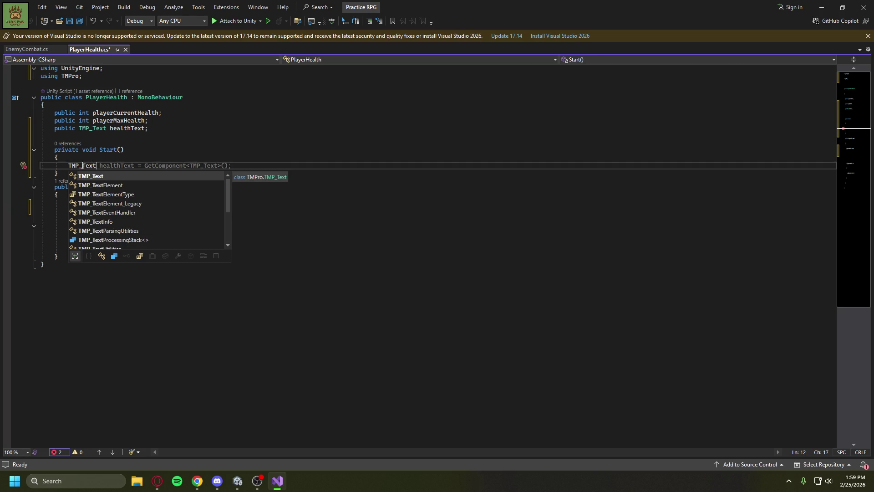
text(.heal)
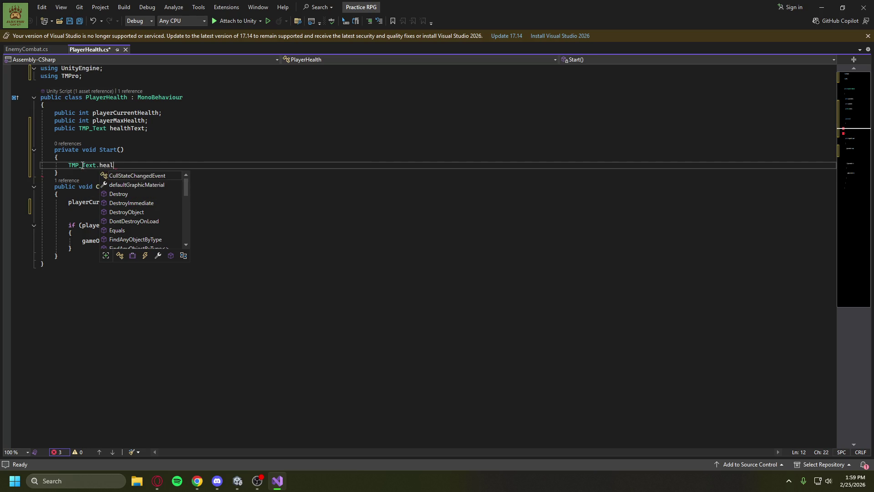
key(BackSpace)
key(BackSpace)
key(BackSpace)
key(BackSpace)
key(BackSpace)
key(BackSpace)
text(health)
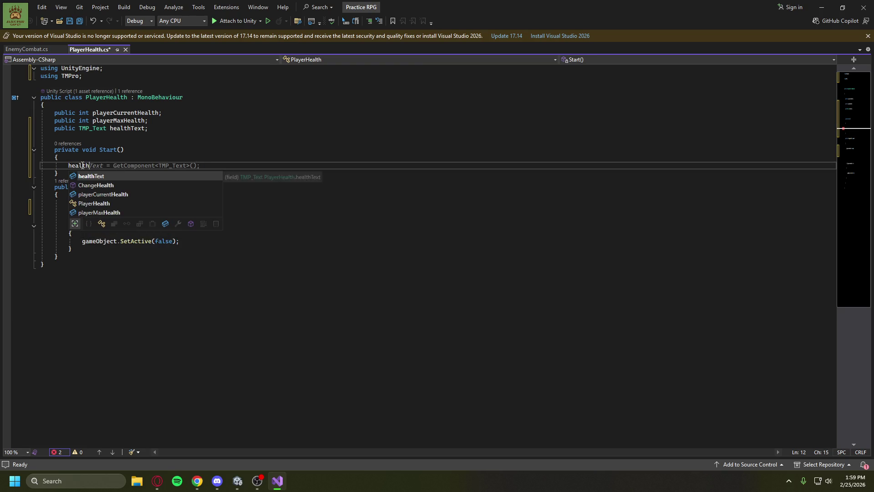
text(Text.)
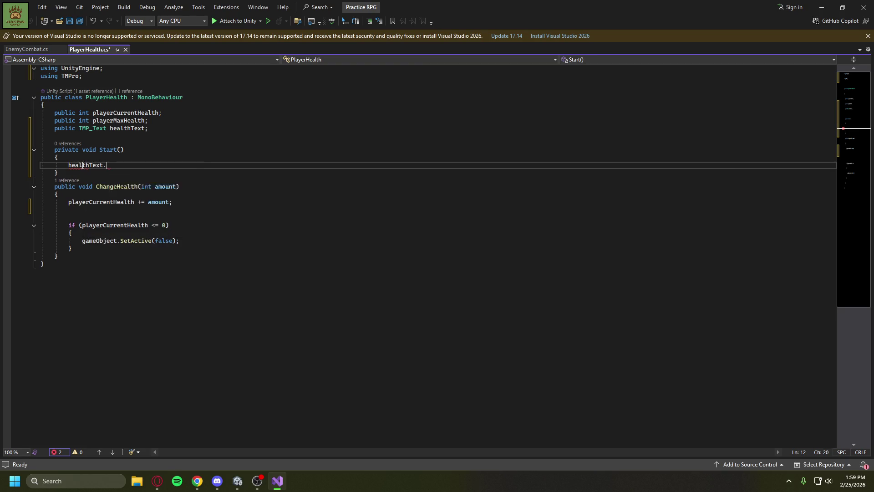
text(text)
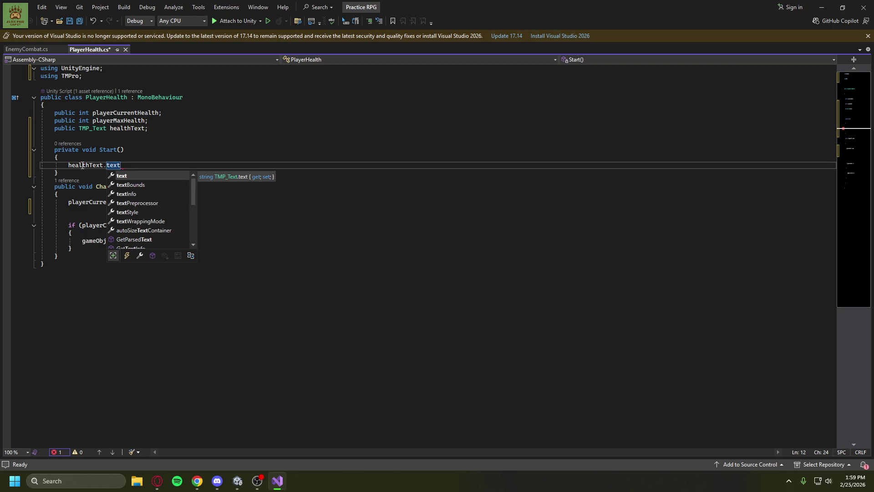
text( = )
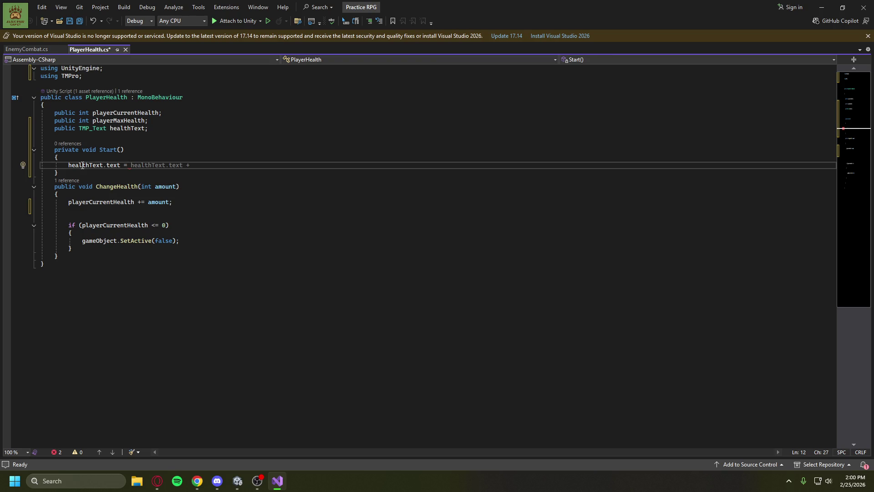
text("HP: )
text(")
text( =)
text(+)
key(Tab)
Append " / " + playerMaxHealth to the health text line, removing a stray equals sign, and compare with the tutorial.
key(Left)
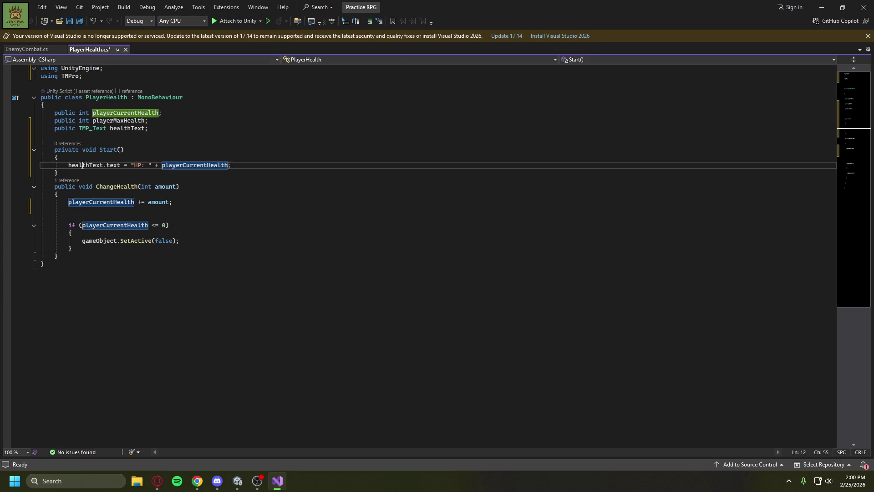
text(" / ")
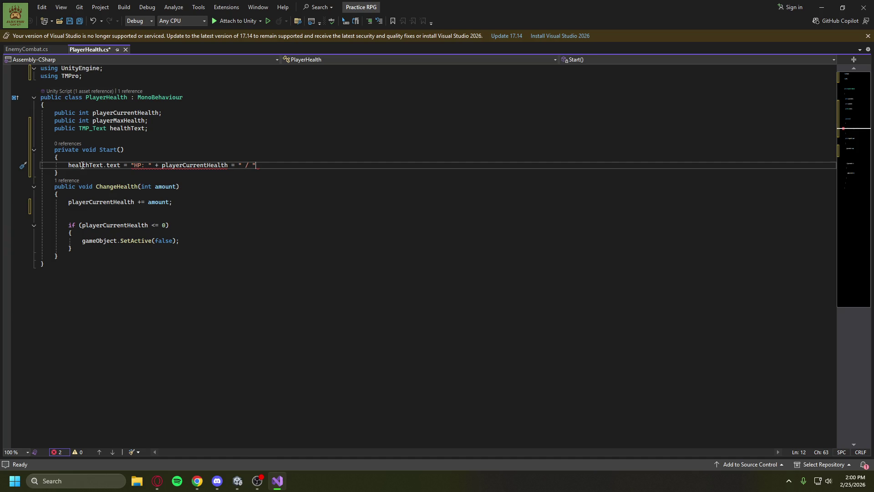
key(Left)
key(Left)
key(Left)
key(BackSpace)
key(BackSpace)
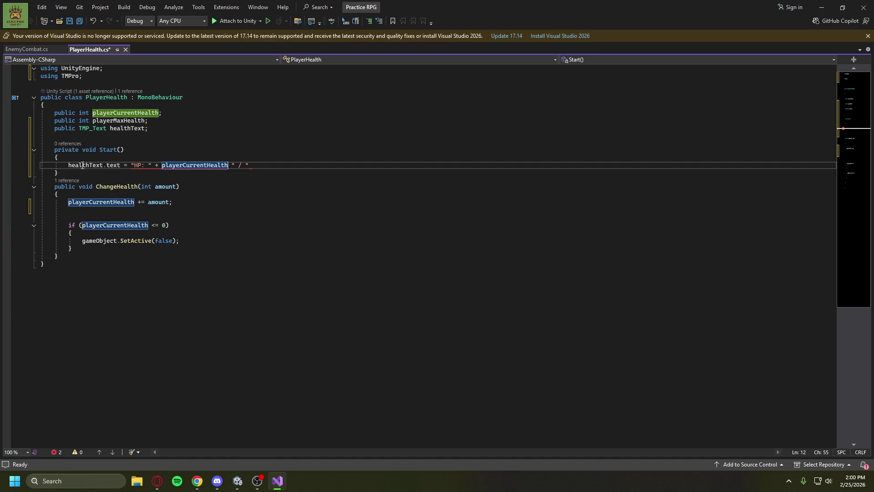
text(+)
key(End)
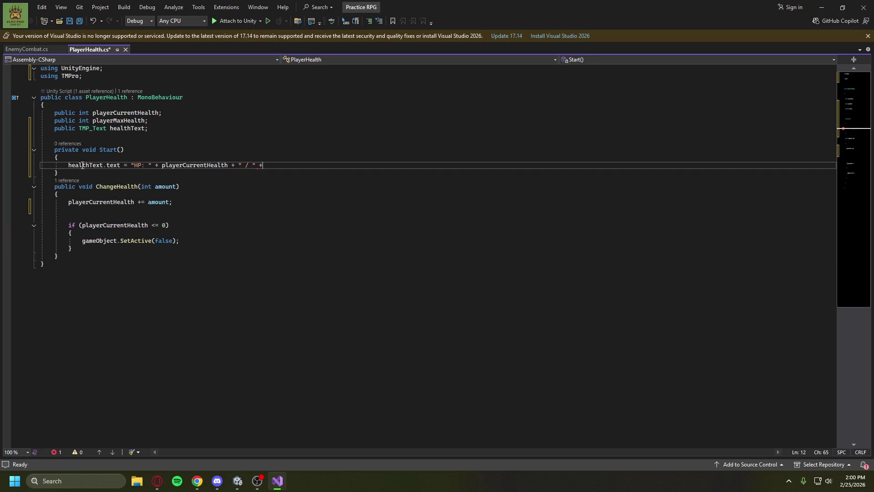
key(Tab)
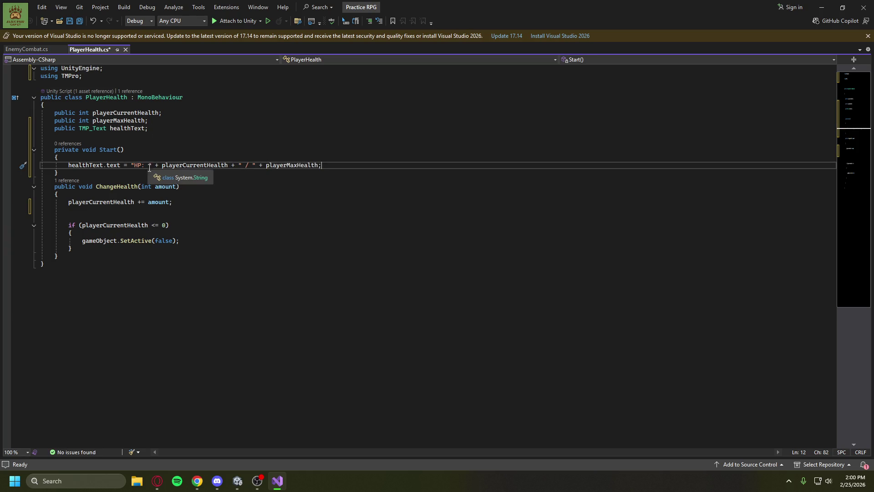
mouse_move(157, 481)
click(207, 433)
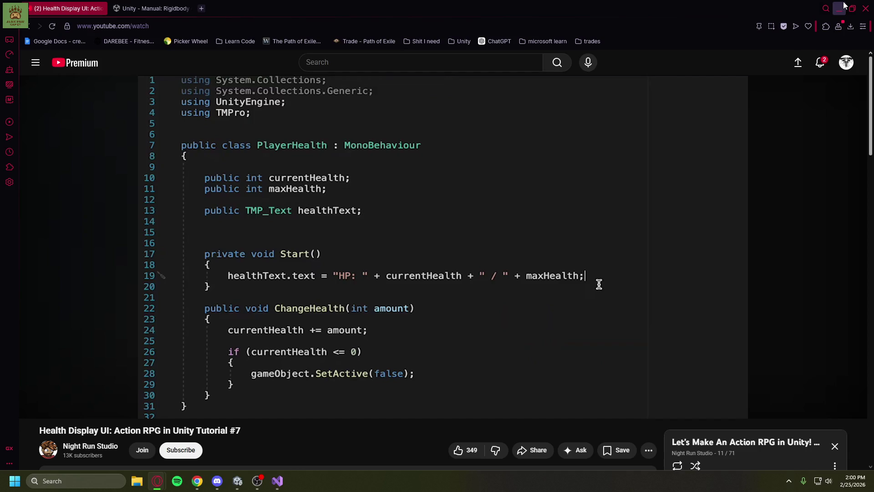
key(alt+Tab)
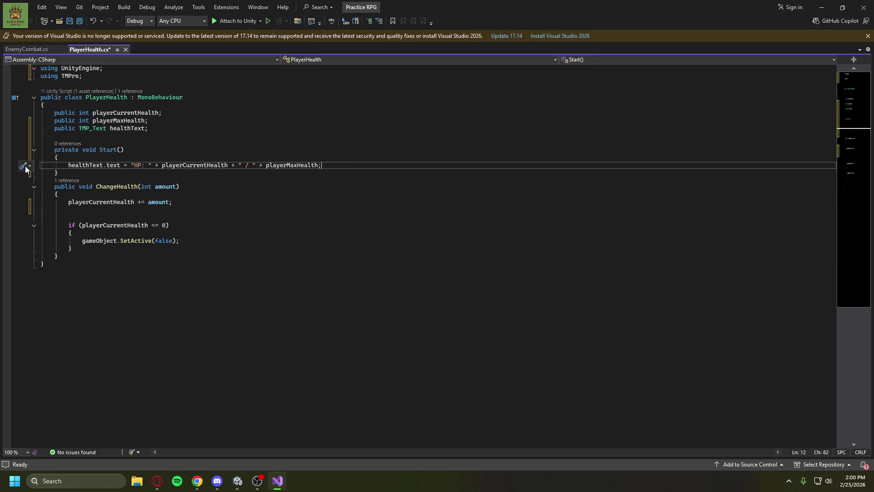
Paste the healthText assignment into ChangeHealth below playerCurrentHealth += amount and remove leftover blank lines.
triple_click(331, 168)
key(ctrl+c)
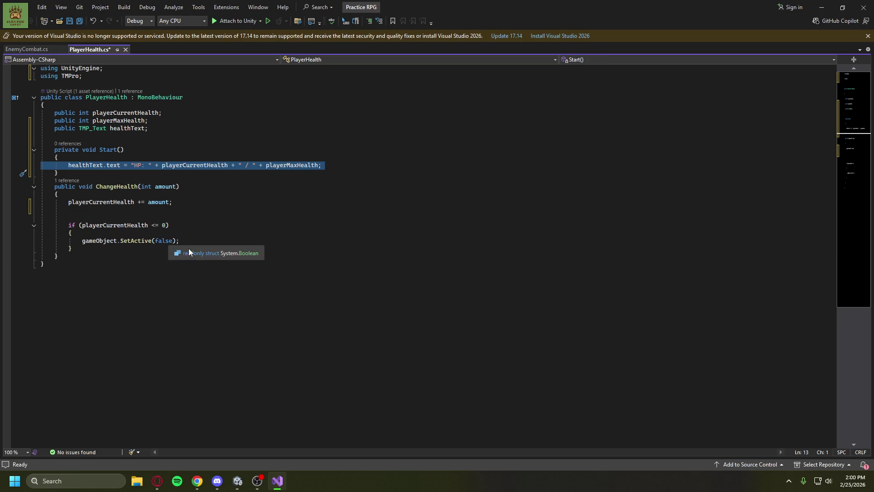
click(199, 204)
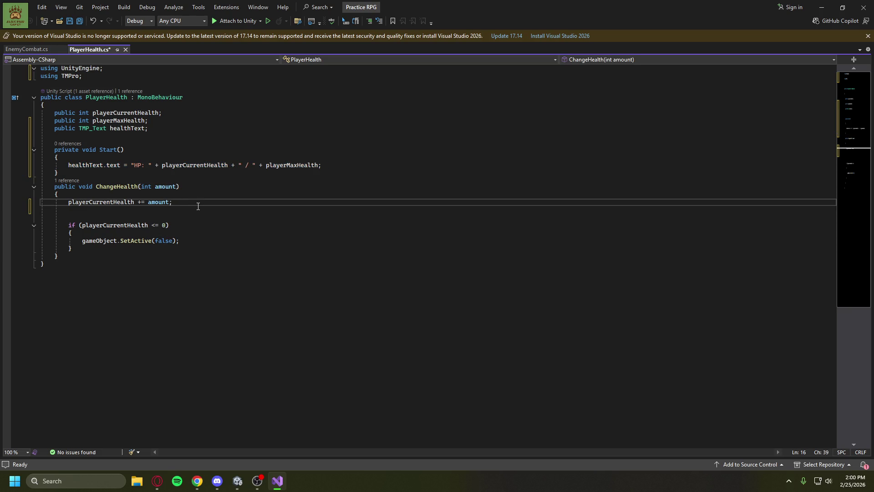
key(Return)
key(ctrl+v)
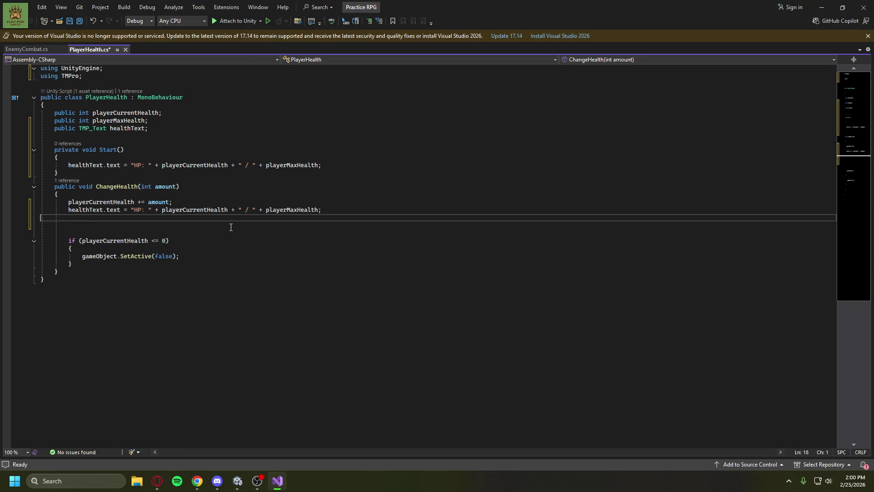
key(BackSpace)
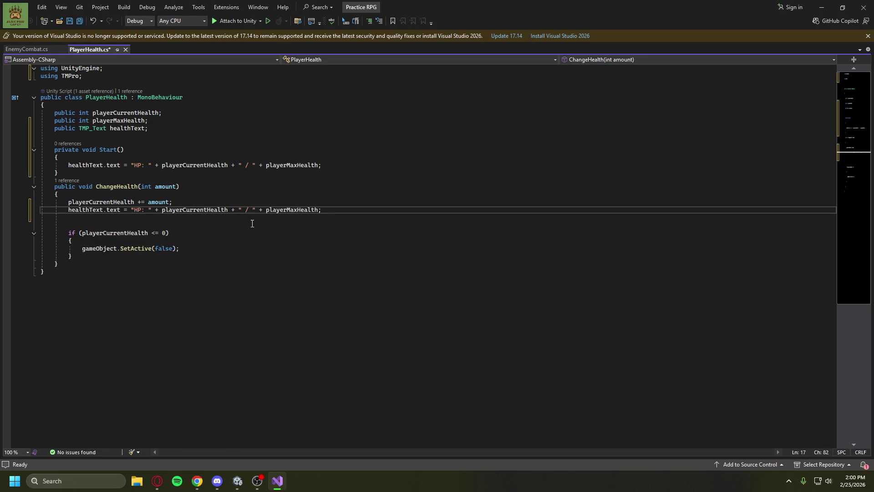
key(Delete)
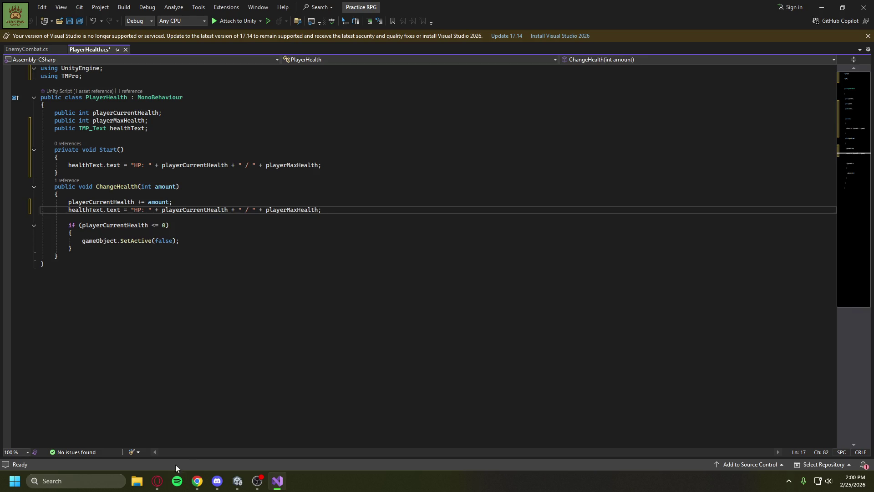
Play the tutorial on to its Unity scene, pause it, and switch back to the editor.
mouse_move(166, 474)
click(205, 443)
click(419, 253)
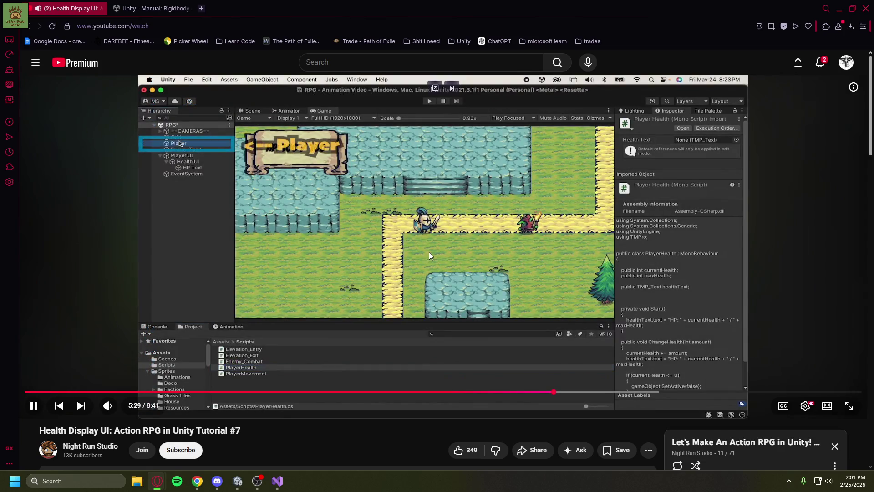
click(496, 174)
key(alt+Tab)
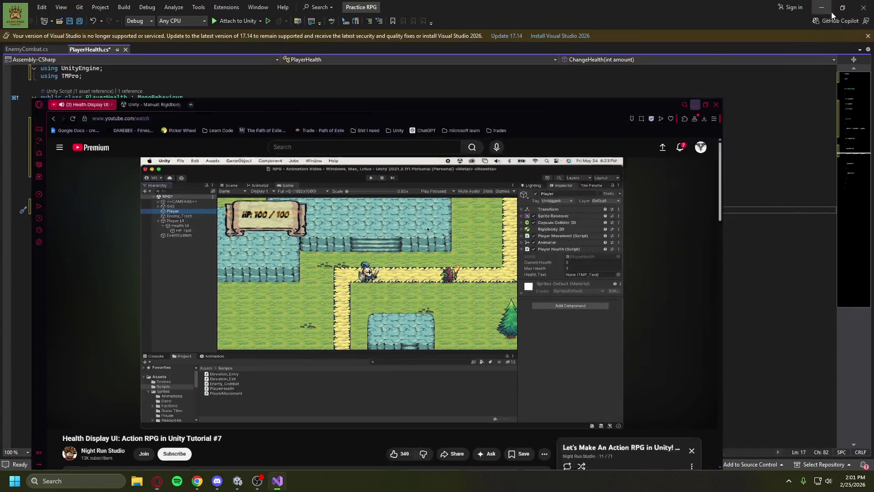
Save PlayerHealth, return to Unity, and expand Player HUD to select Health Text.
key(ctrl+s)
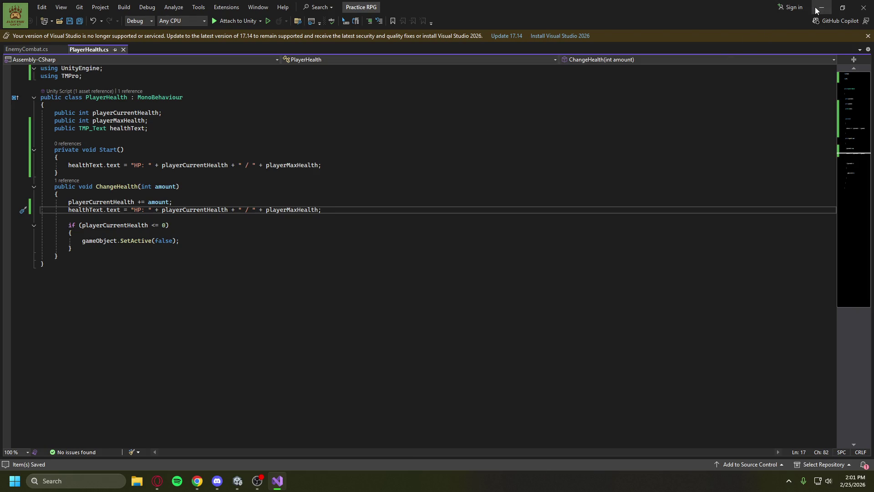
click(818, 7)
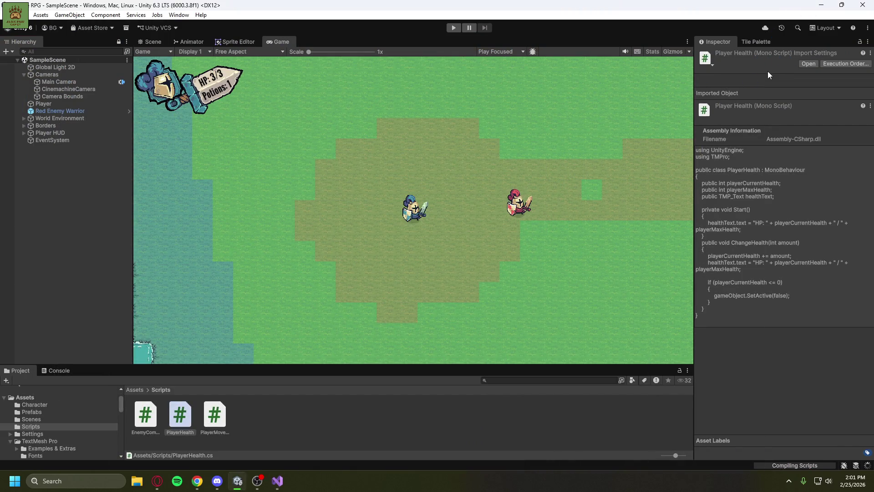
click(59, 133)
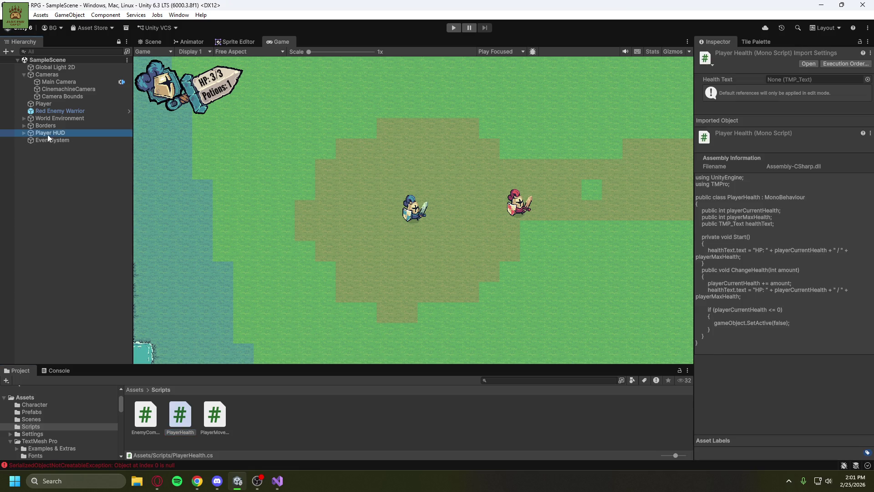
click(23, 133)
click(58, 162)
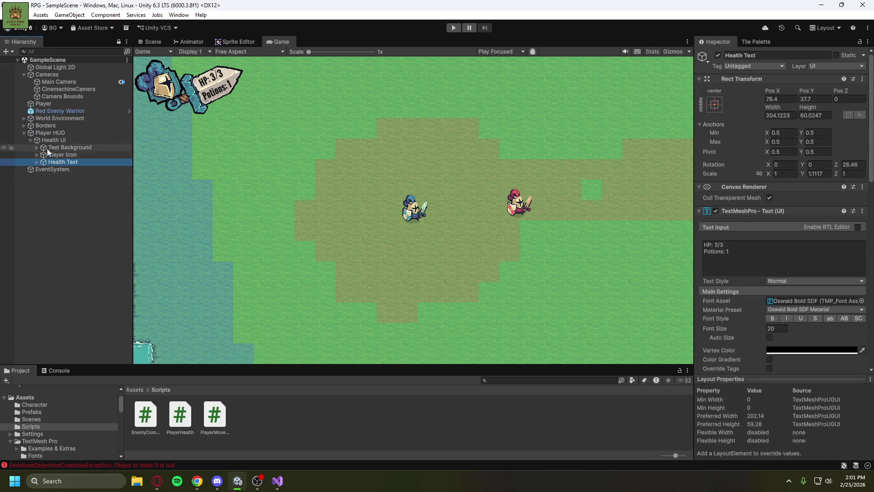
Inspect Player, Health Text's TMP SubMeshUI child and Health Text again, then switch to the Scene view.
click(52, 104)
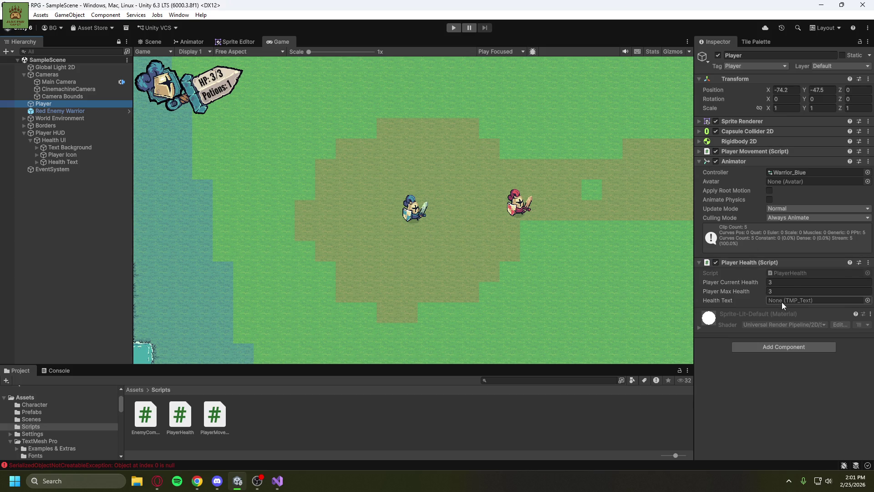
click(37, 162)
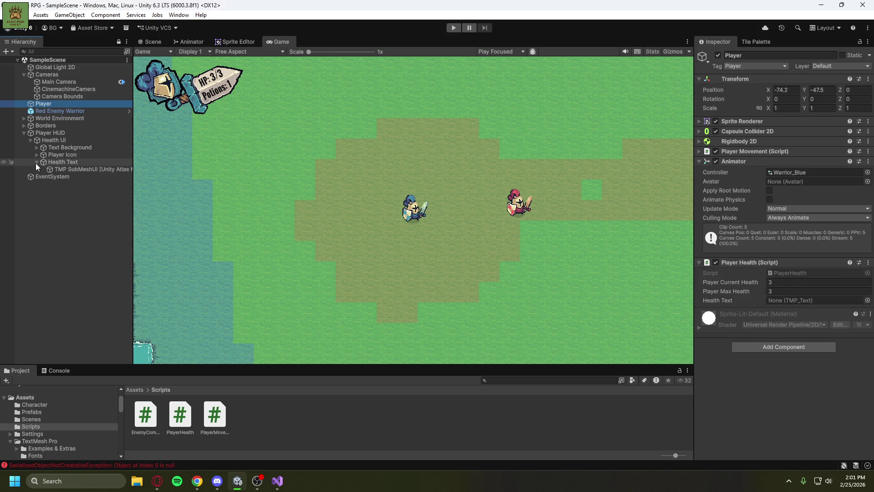
click(65, 168)
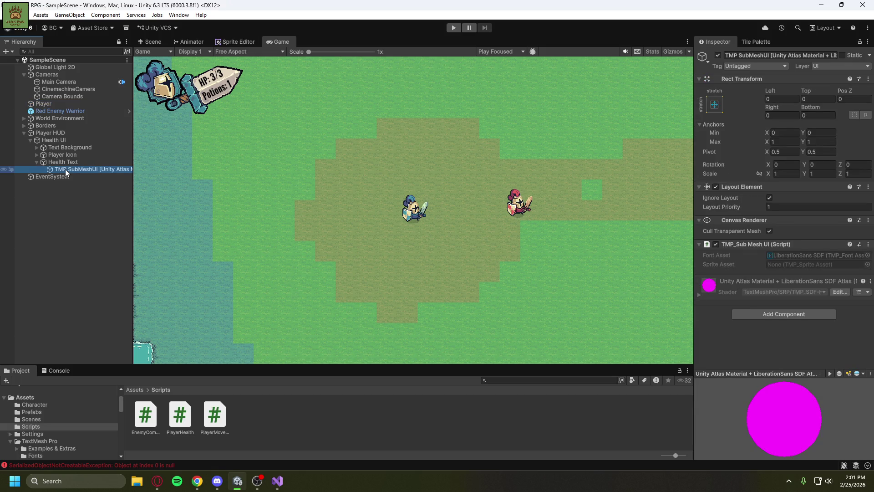
click(69, 163)
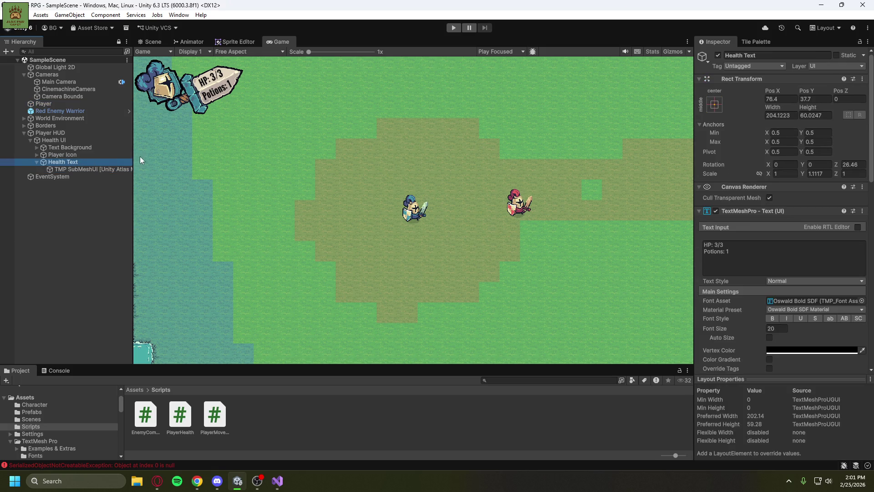
click(154, 45)
scroll(302, 189, down, 4)
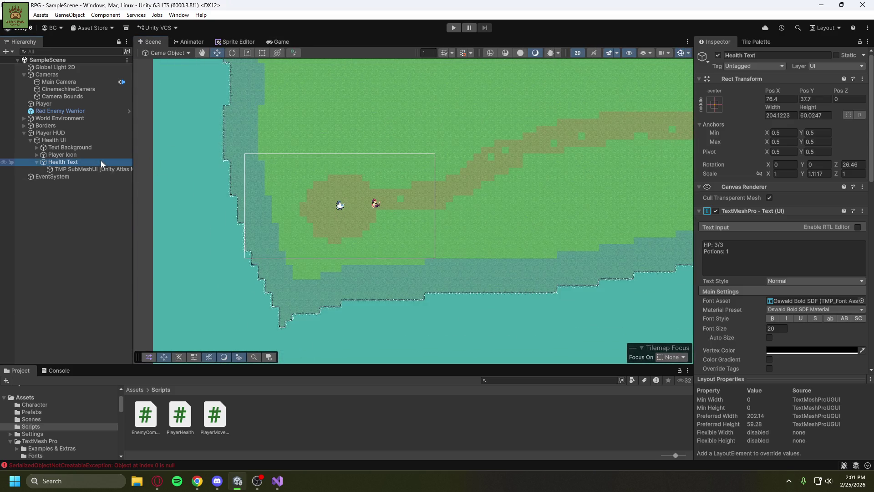
Frame the Health Text object in the Scene view and reselect it.
double_click(100, 162)
scroll(395, 223, down, 10)
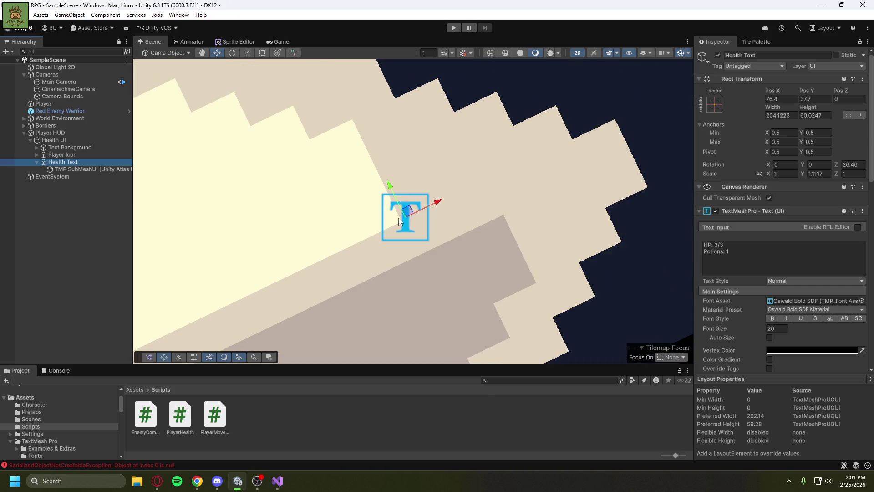
scroll(395, 223, down, 10)
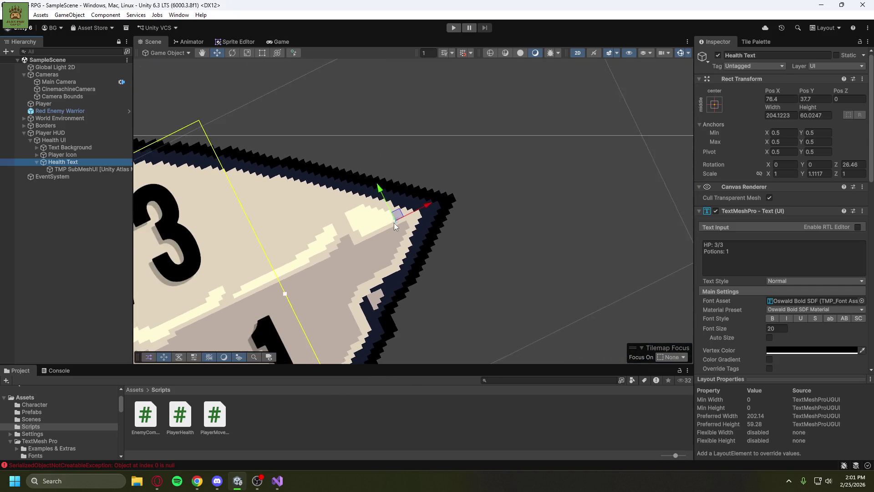
scroll(399, 232, down, 10)
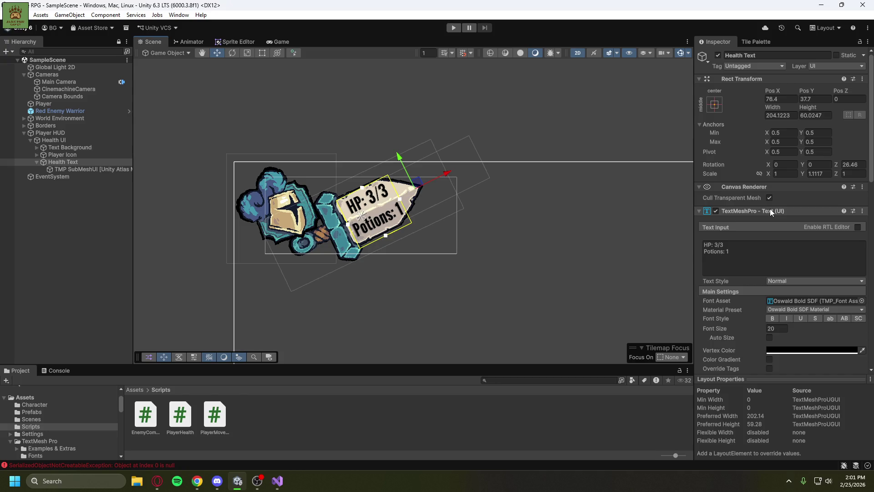
click(38, 161)
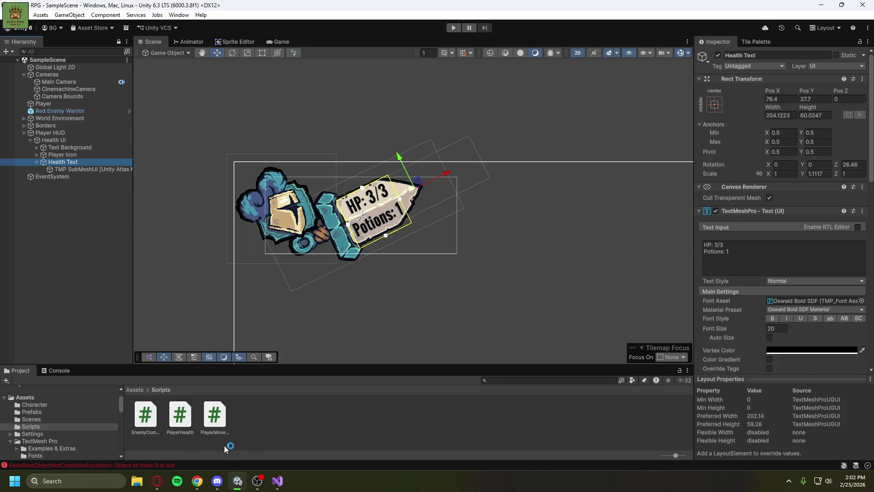
After briefly playing the tutorial, drag Health Text into the Player Health script's Health Text field.
mouse_move(157, 480)
click(210, 437)
click(297, 220)
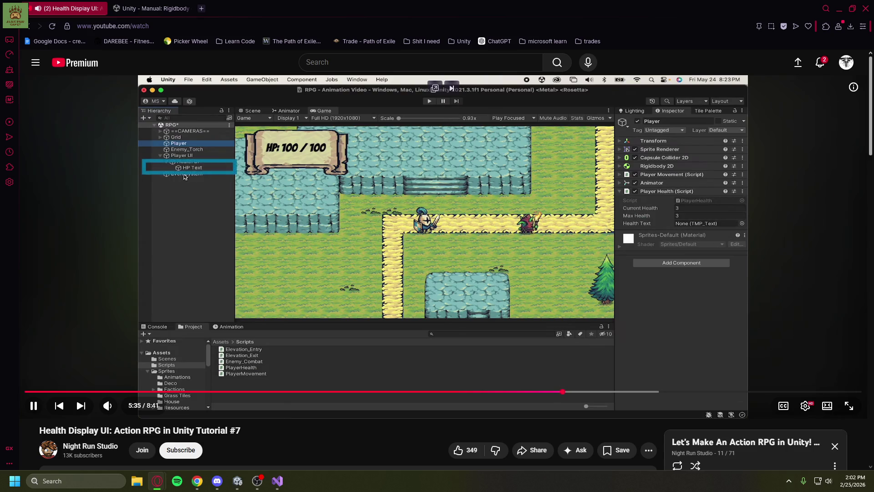
click(317, 191)
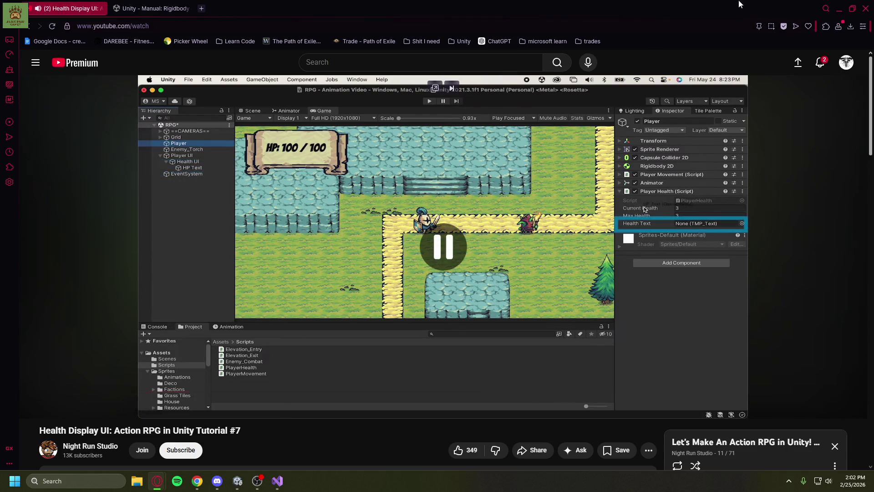
click(839, 8)
mouse_move(69, 164)
mouse_down()
mouse_move(650, 182)
mouse_move(754, 212)
mouse_up()
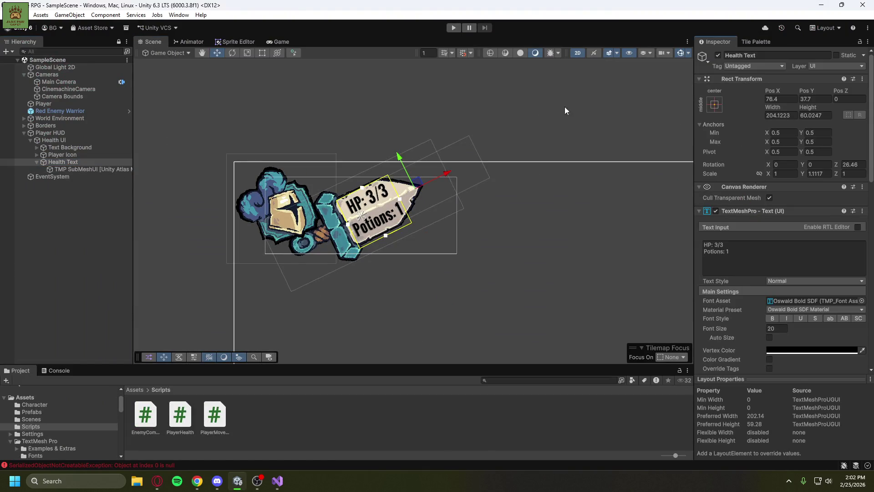
Select Player and drag the Health Text object into Player Health's Health Text slot.
click(50, 103)
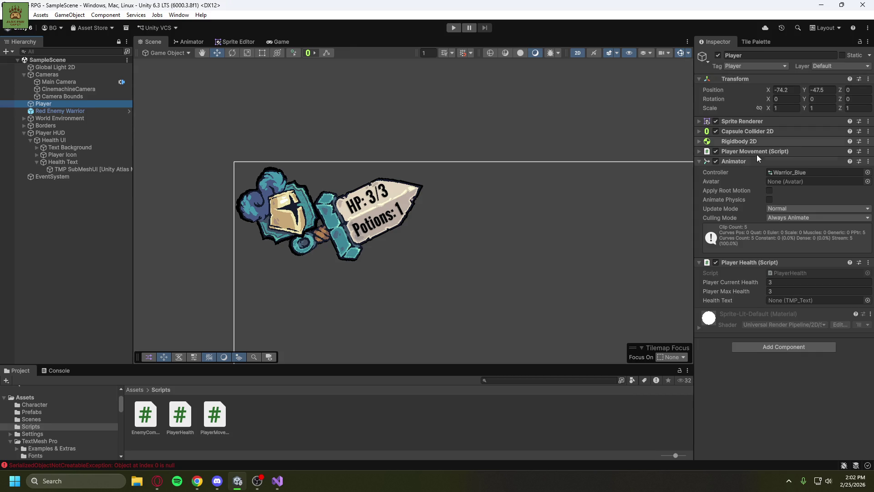
click(838, 62)
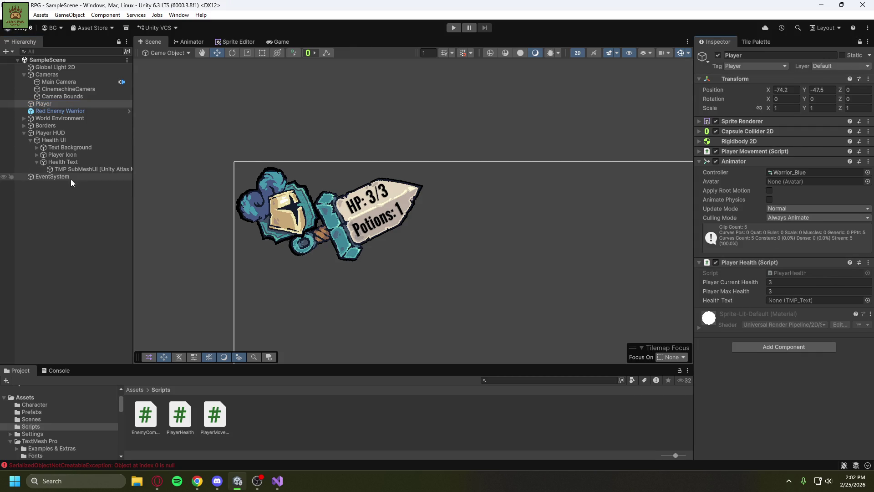
mouse_move(64, 162)
mouse_down()
mouse_move(589, 211)
mouse_move(808, 300)
mouse_up()
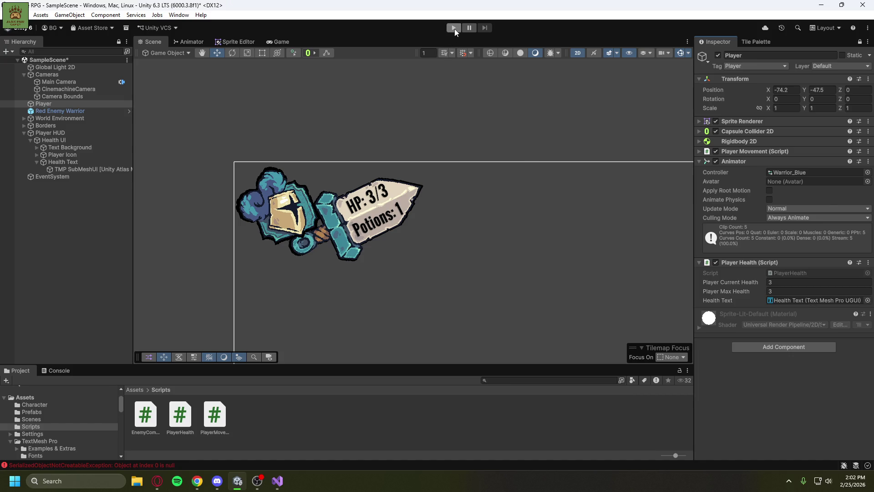
Frame the map and canvas, save the scene, and start Play mode in the Game view.
scroll(463, 272, down, 8)
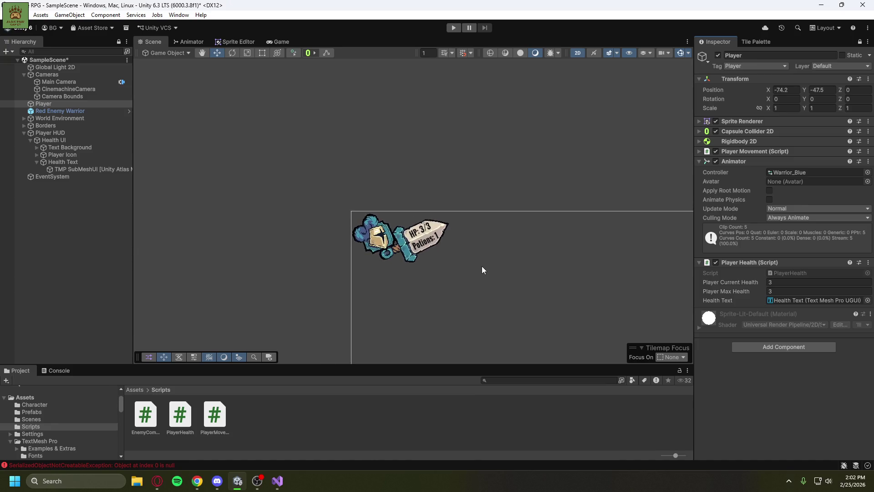
drag(340, 186, 254, 97)
click(278, 41)
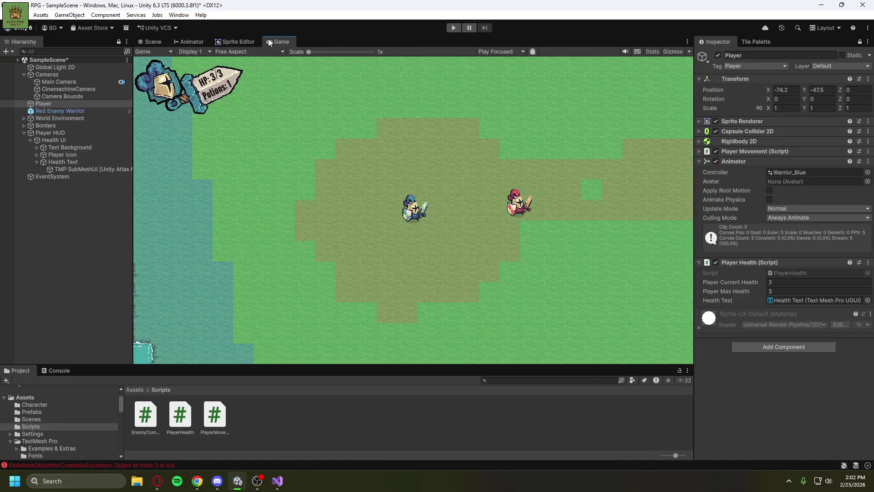
key(ctrl+s)
click(453, 28)
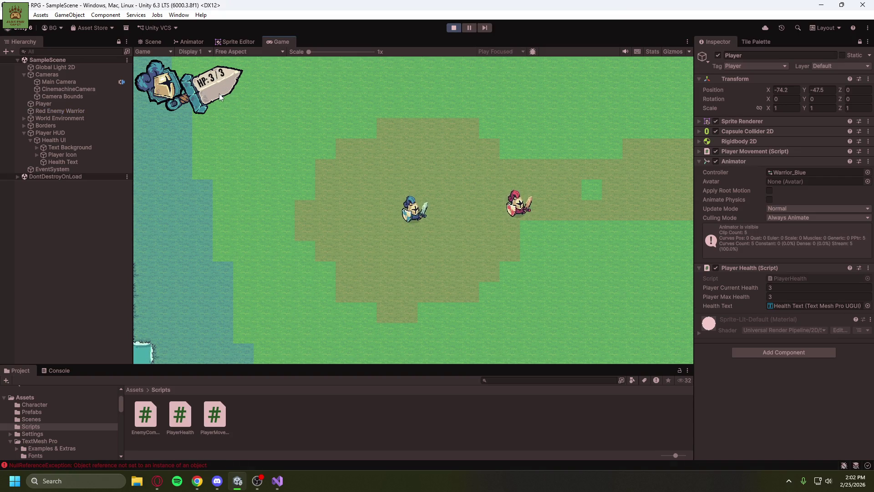
Walk the player around with D, A and W, then stop and return to PlayerHealth.cs.
click(152, 42)
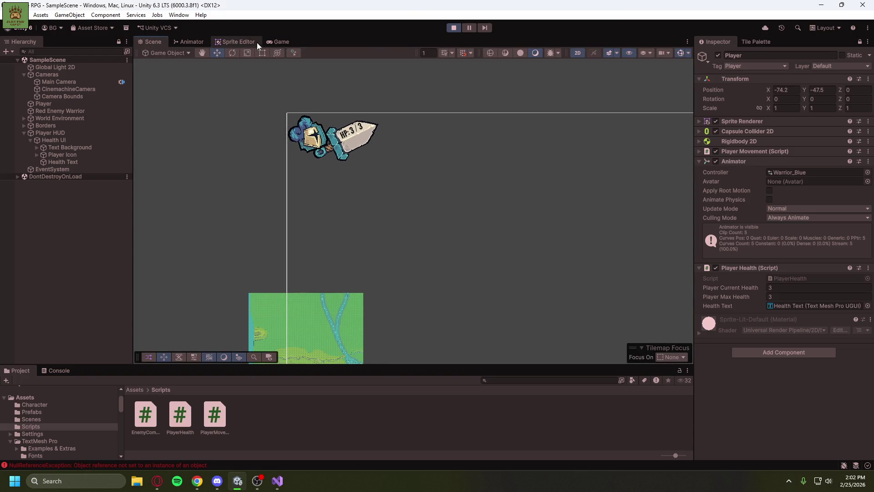
click(275, 42)
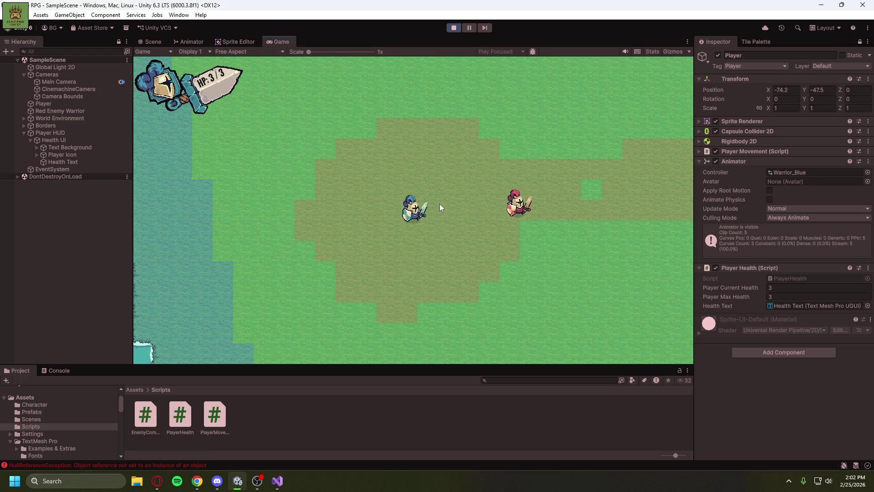
key(d)
key(a)
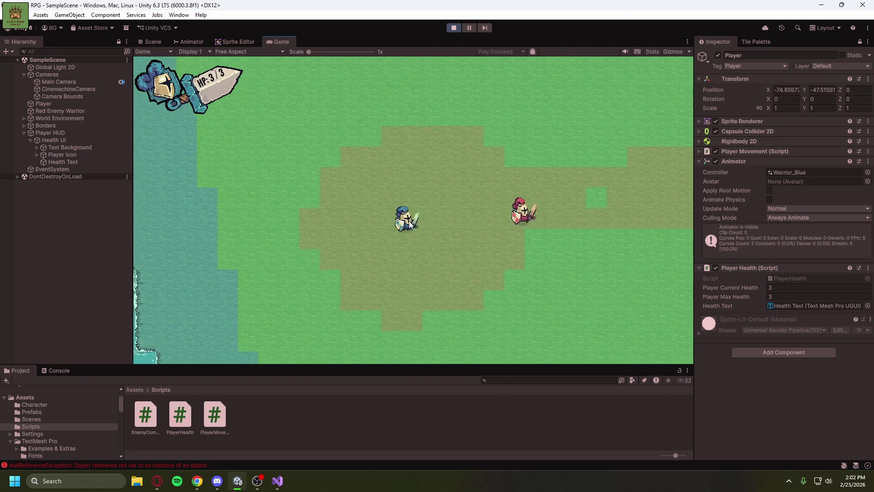
key(a)
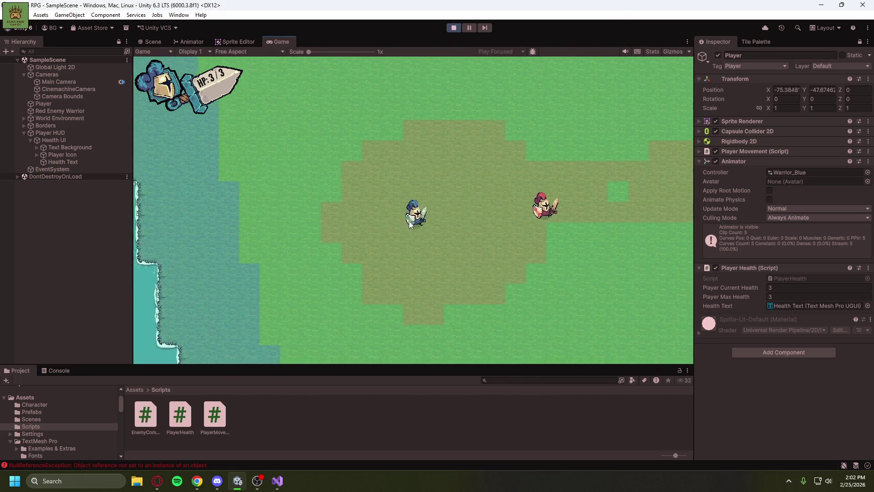
key(w)
key(d)
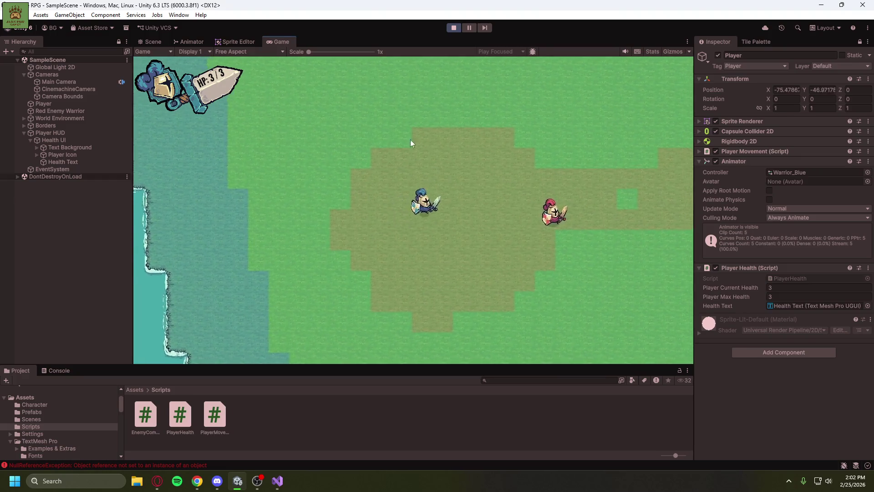
click(453, 29)
click(277, 480)
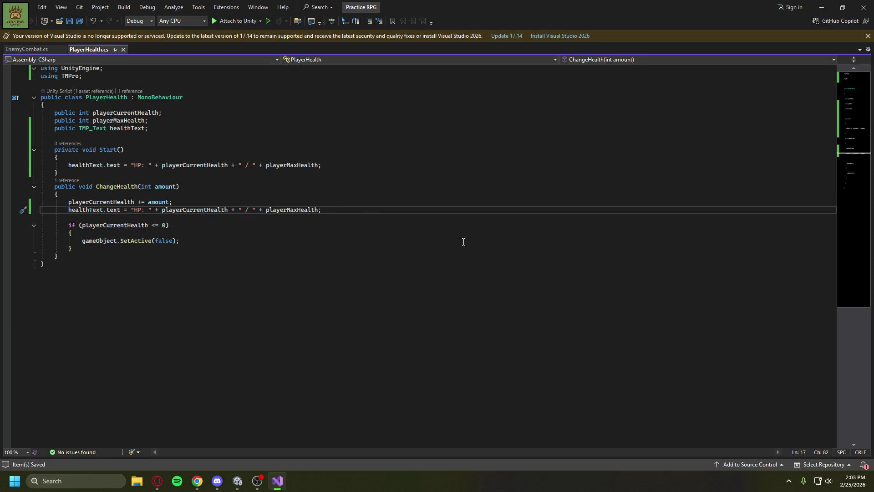
From the Health Display UI tutorial, search Google for 'line break c#' in a new tab.
mouse_move(157, 485)
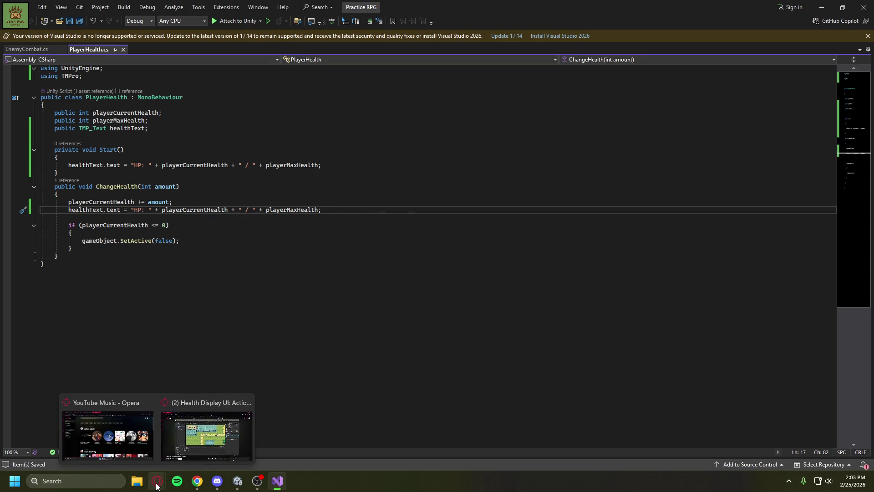
click(206, 432)
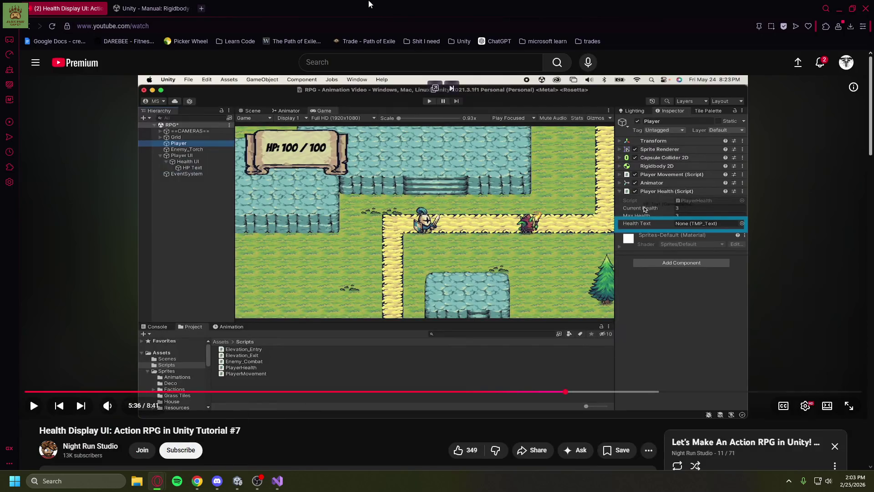
click(201, 9)
text(line brea)
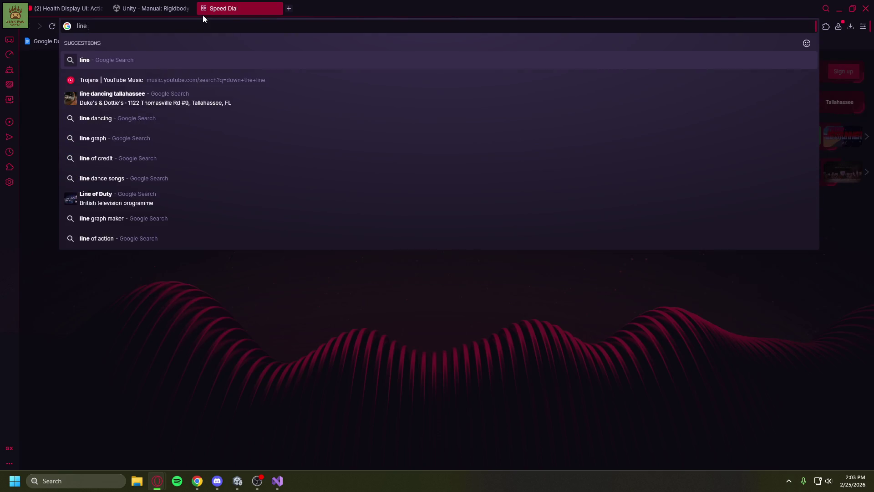
text(k)
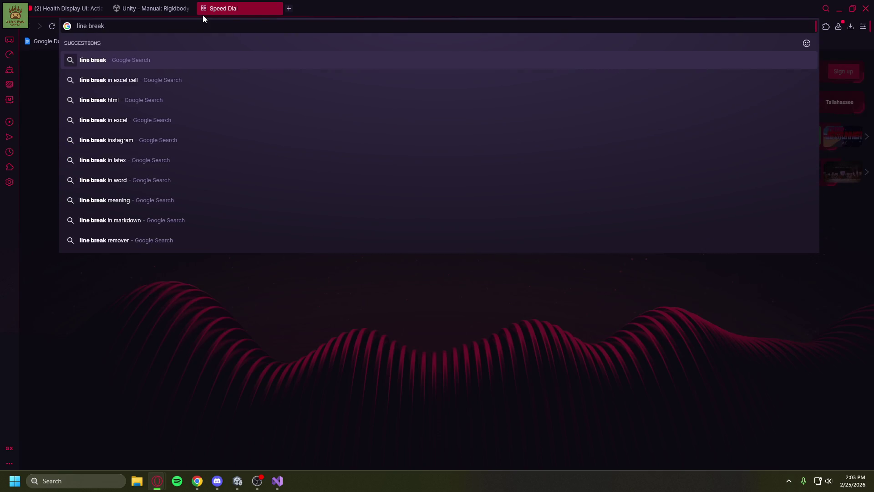
text( c#)
key(Return)
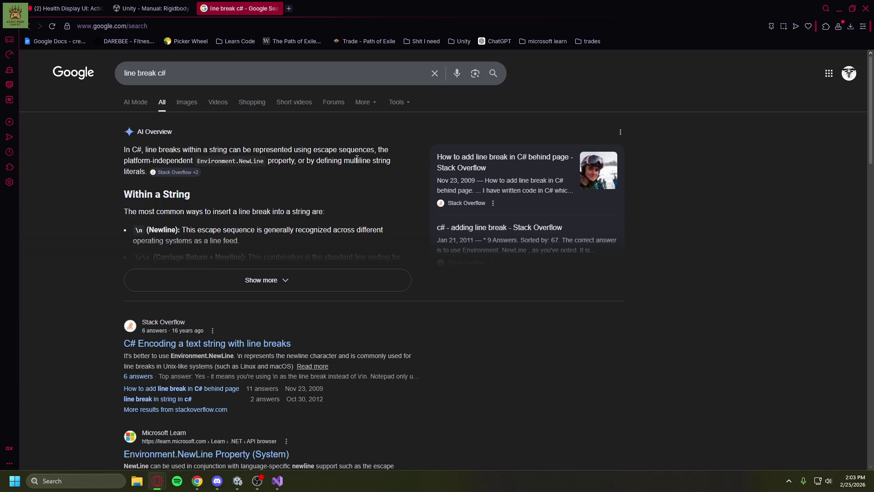
Expand the AI Overview, highlight the \n escape sequence, then close the search tab.
mouse_move(175, 172)
click(279, 280)
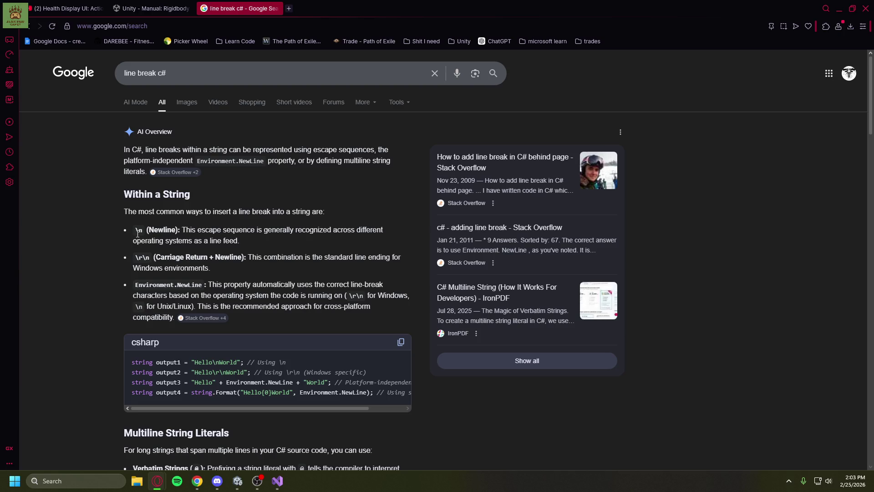
drag(141, 232, 129, 235)
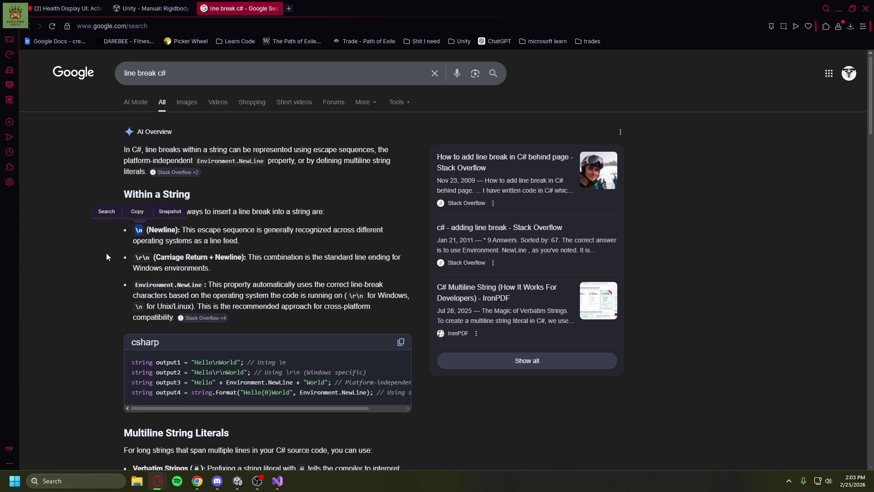
scroll(105, 252, down, 1)
scroll(106, 252, up, 1)
click(276, 9)
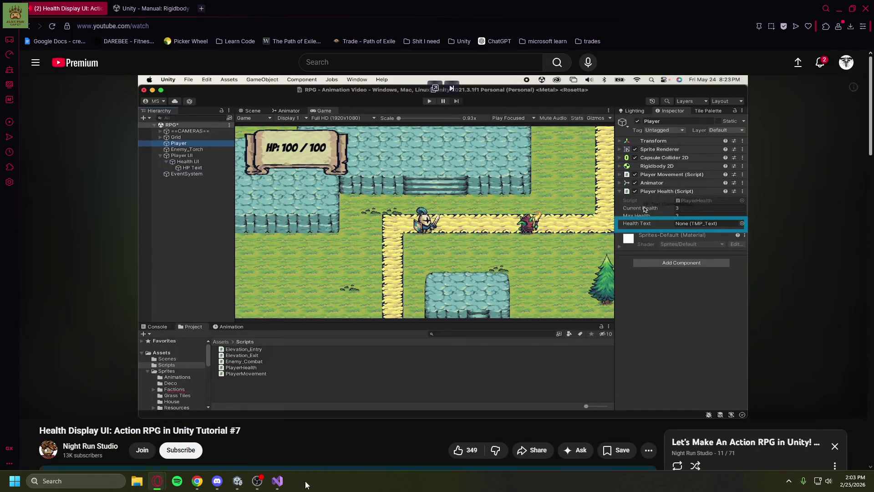
Try adding a \n line break to the healthText line, then remove it again.
click(277, 480)
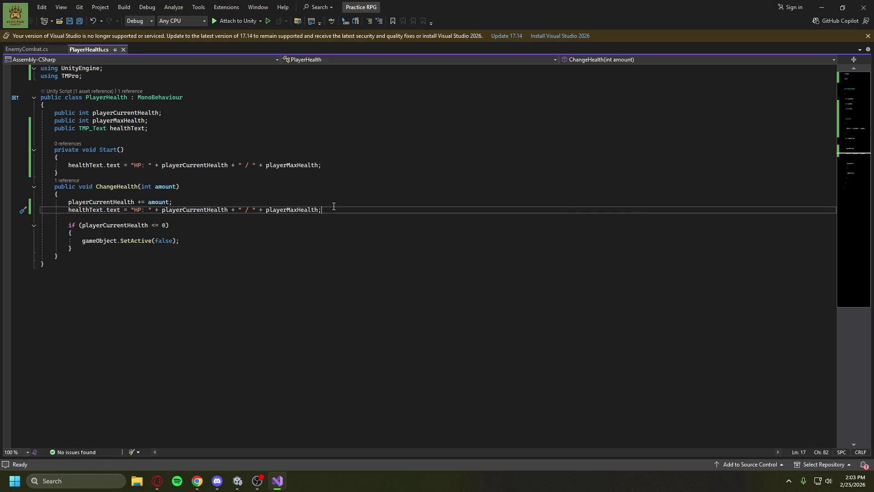
text(\n)
right_click(328, 208)
click(322, 210)
key(BackSpace)
text(/n)
click(329, 211)
key(BackSpace)
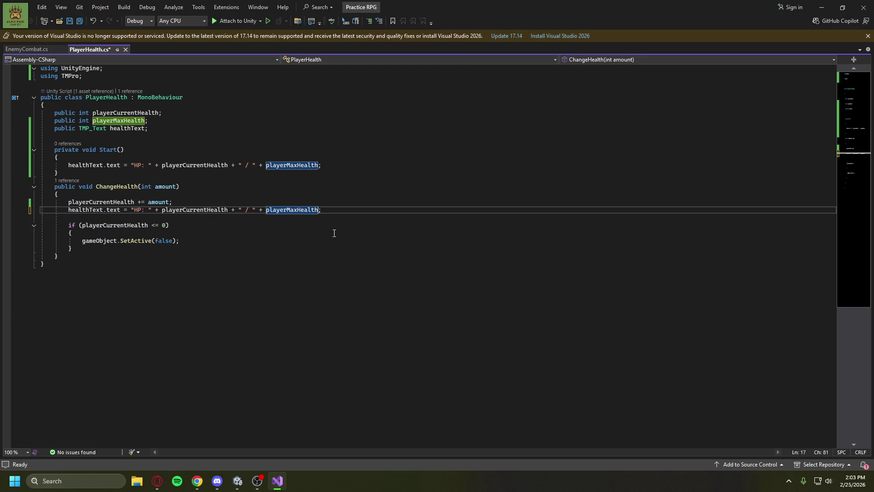
Save PlayerHealth.cs, minimize Visual Studio, and resume the tutorial video.
click(276, 233)
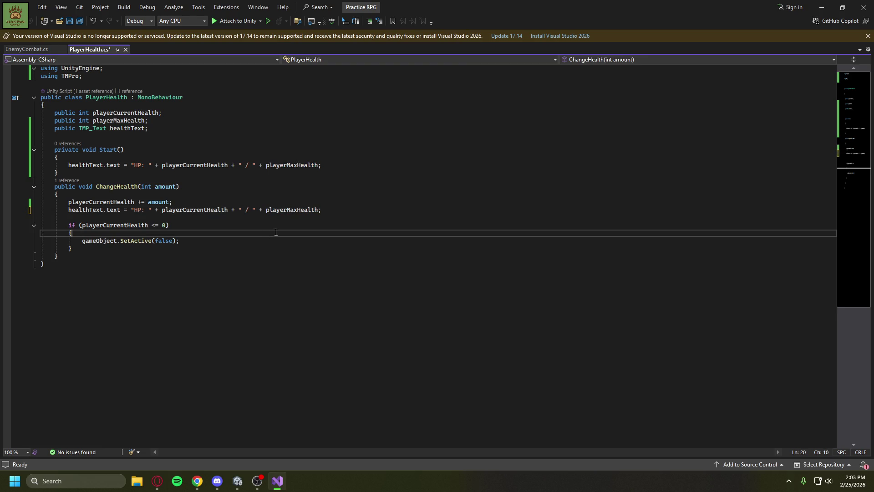
click(285, 226)
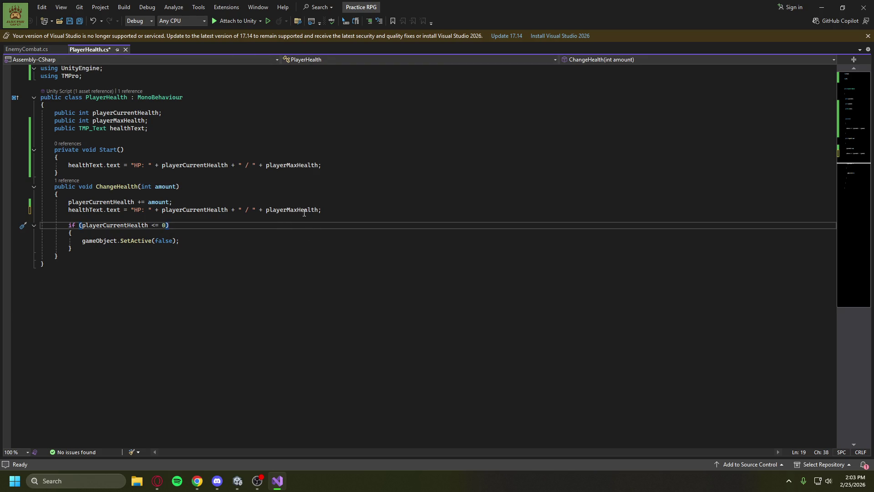
key(ctrl+s)
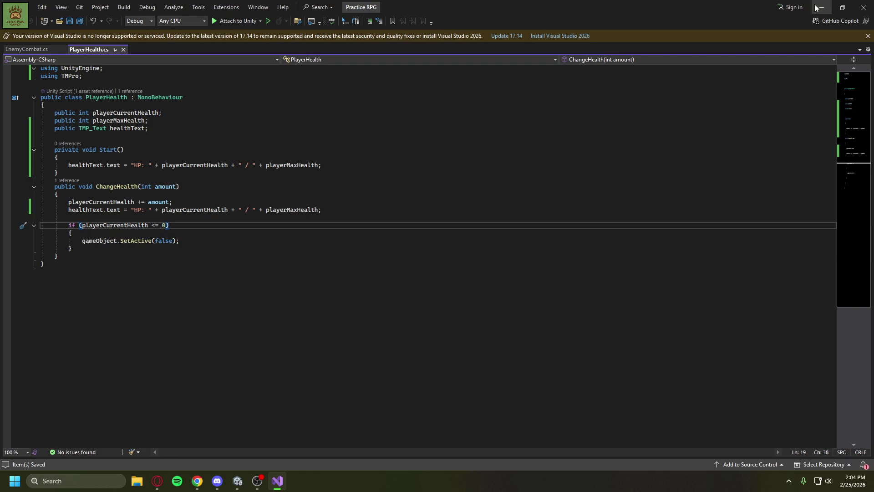
click(819, 7)
click(425, 200)
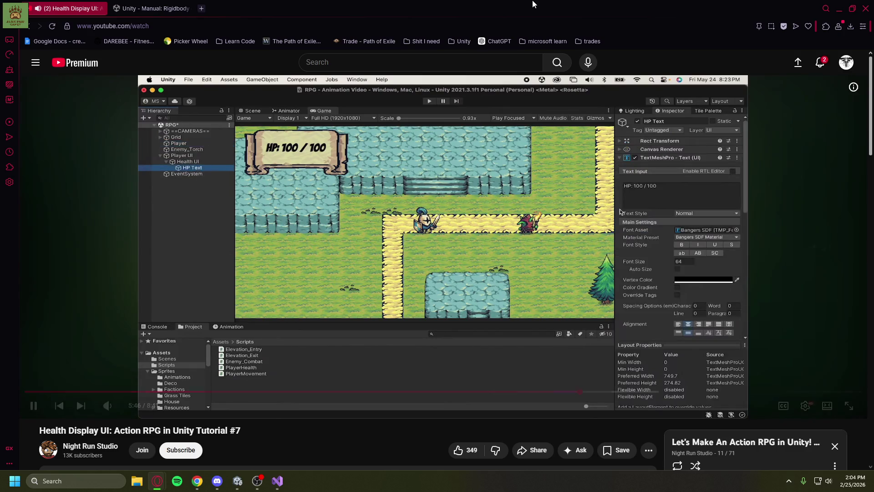
Skip the tutorial forward to around 6:11 with the L key.
key(l)
key(l)
key(l)
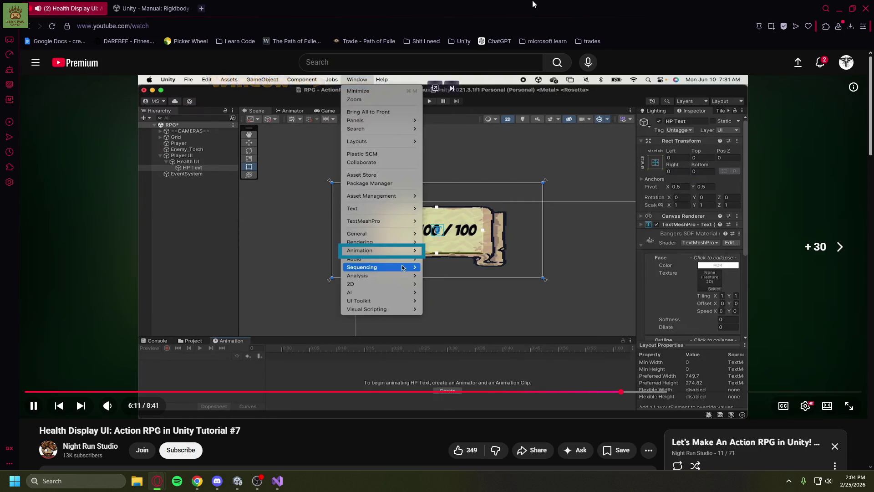
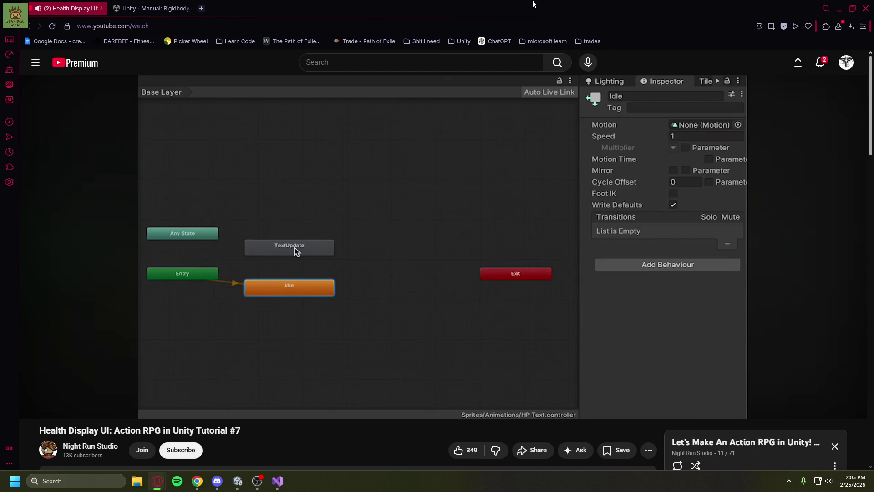
Watch the tutorial's state graph and TextUpdate code, pause at the HP 3/3 demo, and return to Unity's Assets folder.
mouse_move(532, 81)
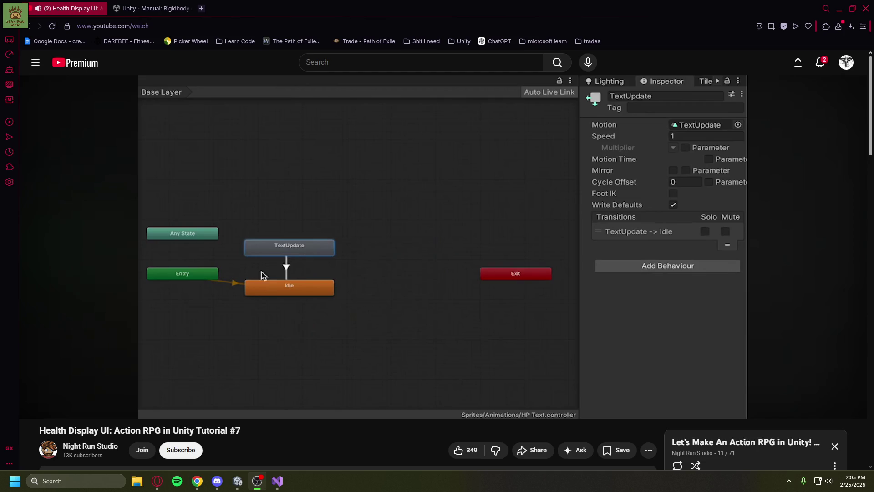
click(404, 3)
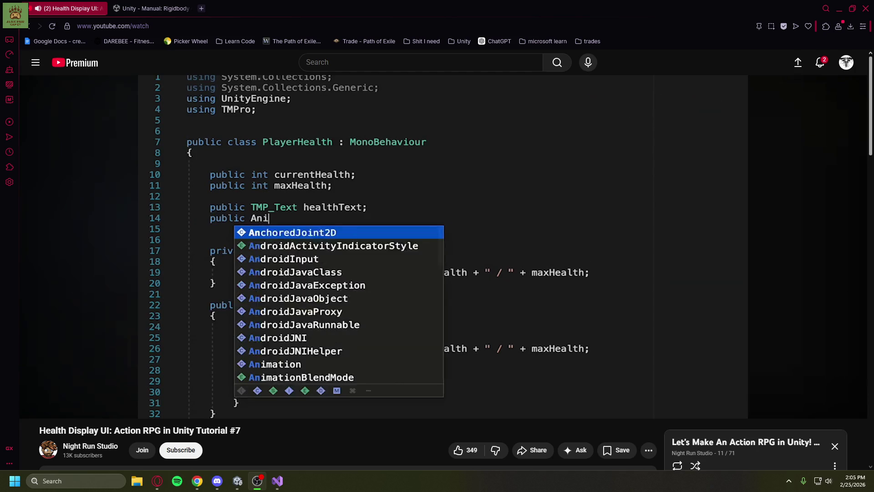
key(alt+Tab)
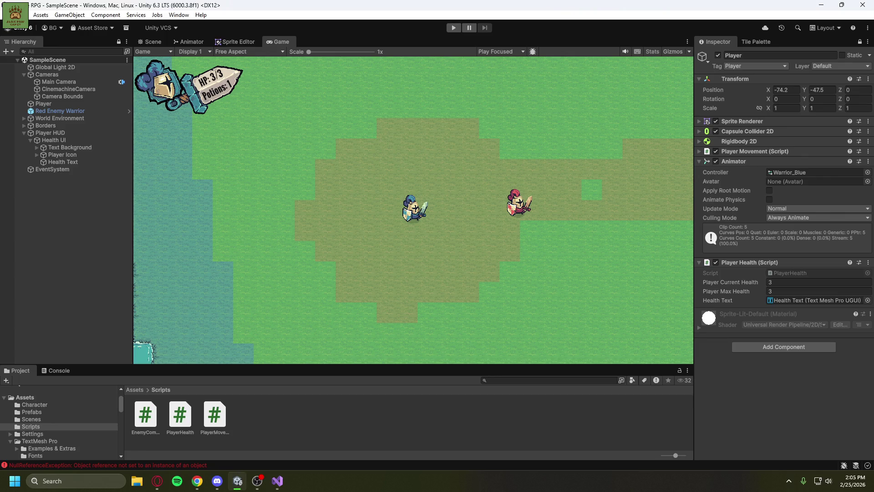
key(alt+Tab)
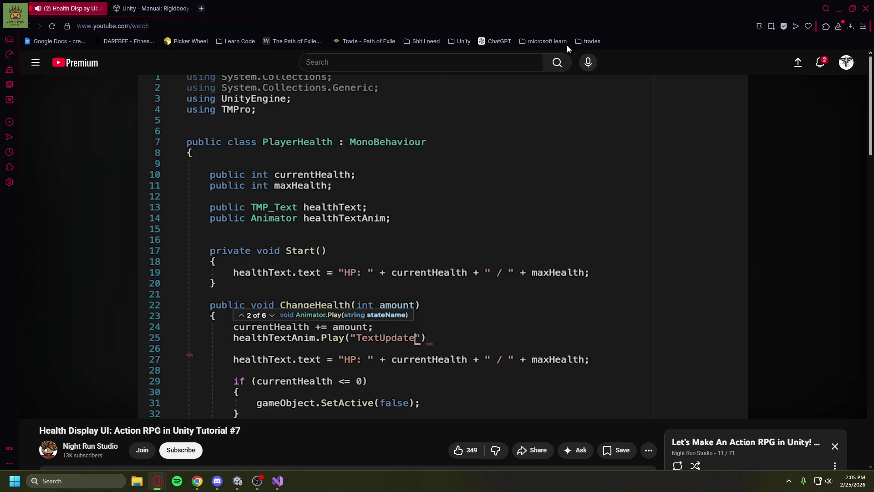
mouse_move(600, 153)
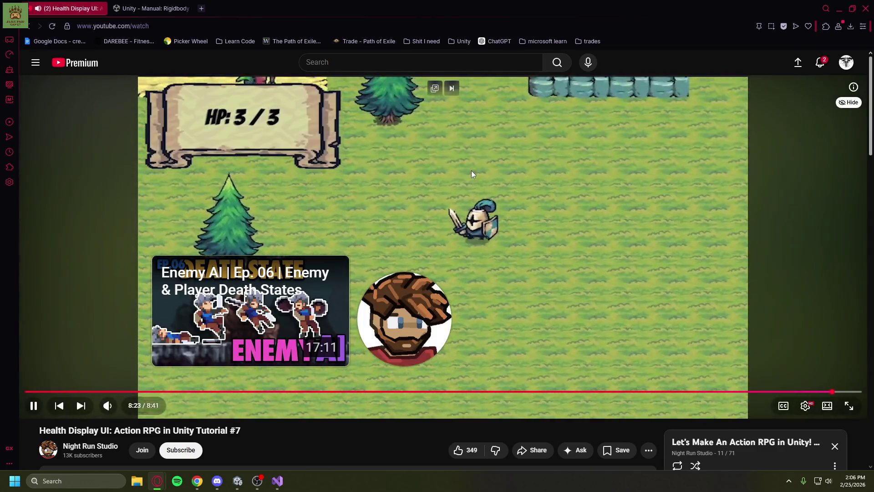
click(471, 171)
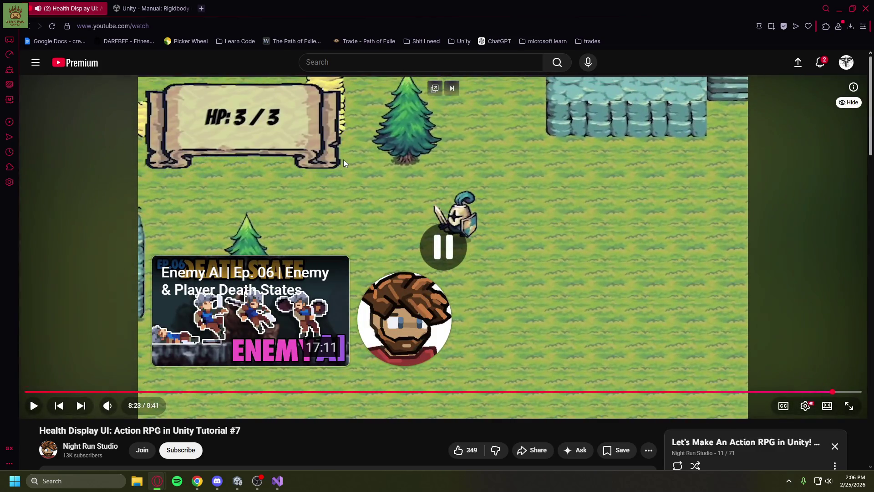
click(839, 8)
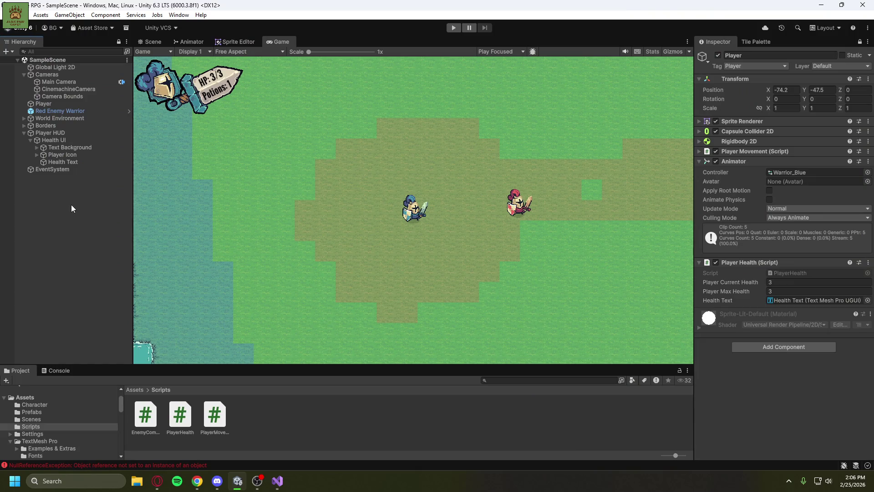
click(17, 398)
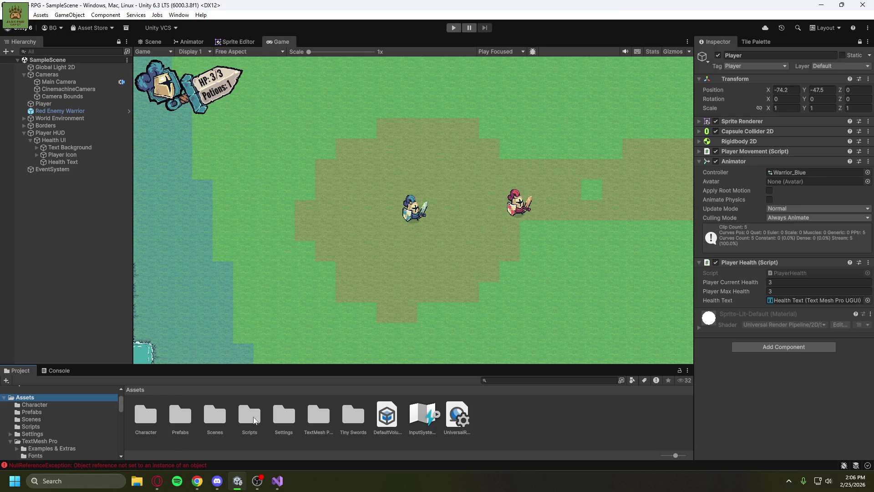
Create a folder named Animations under Assets and open it.
right_click(486, 415)
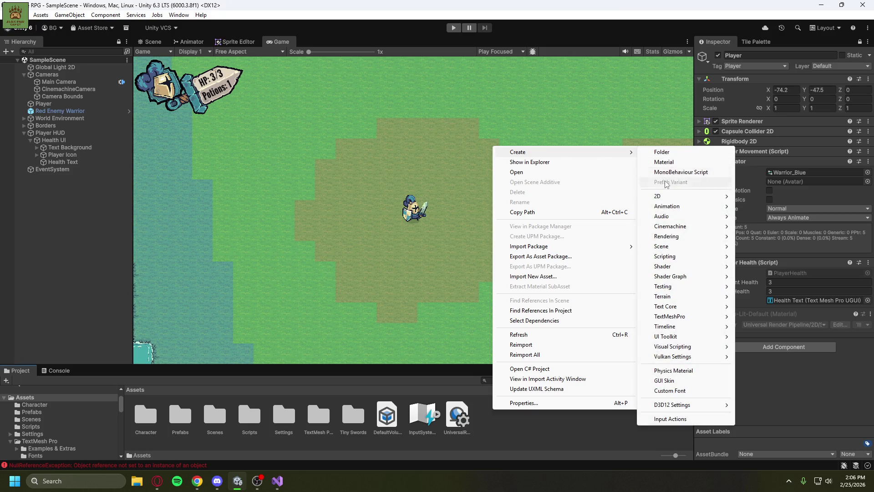
mouse_move(674, 208)
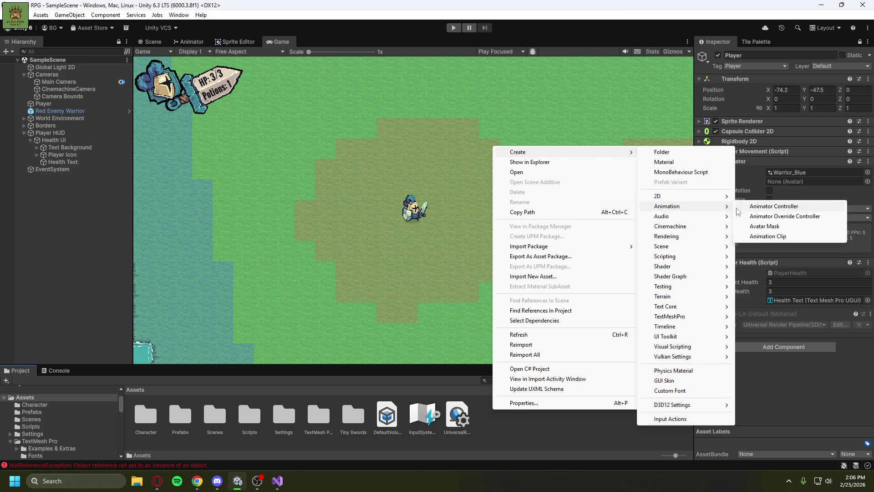
click(662, 152)
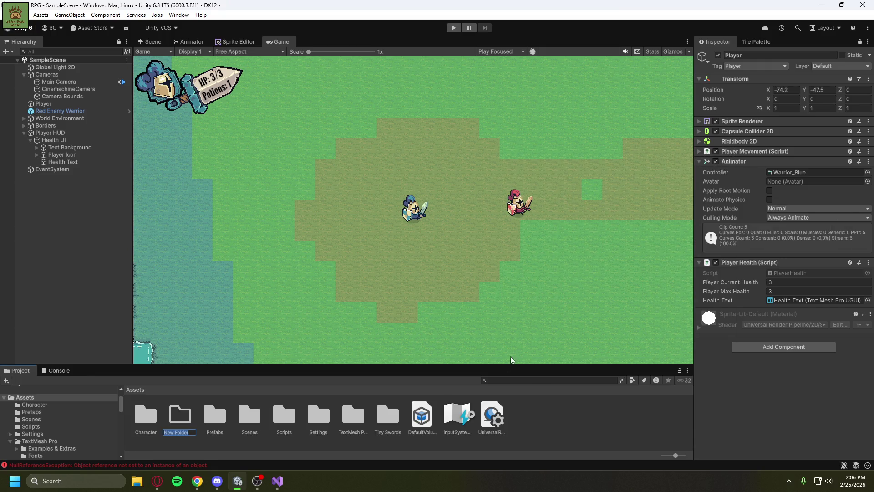
text(Animations)
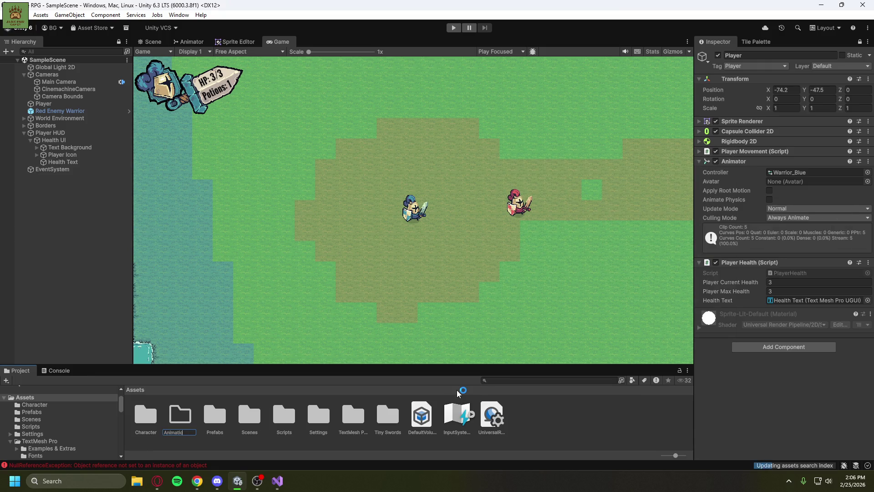
key(Return)
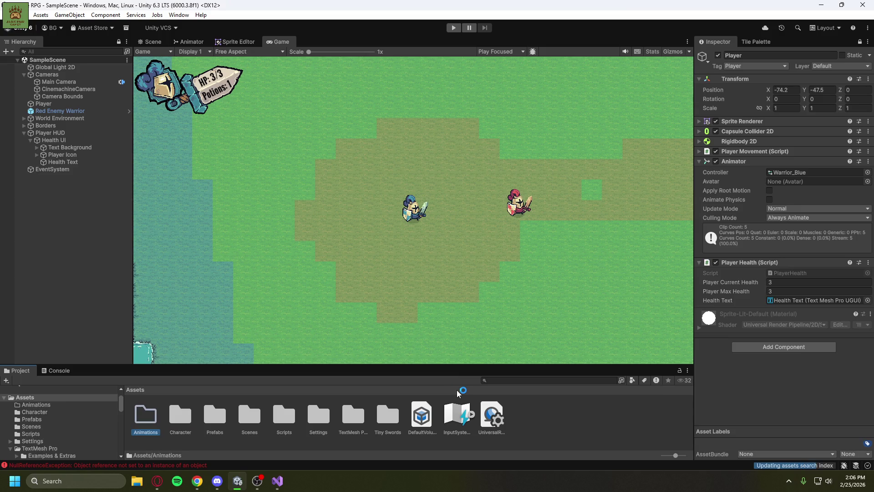
double_click(146, 411)
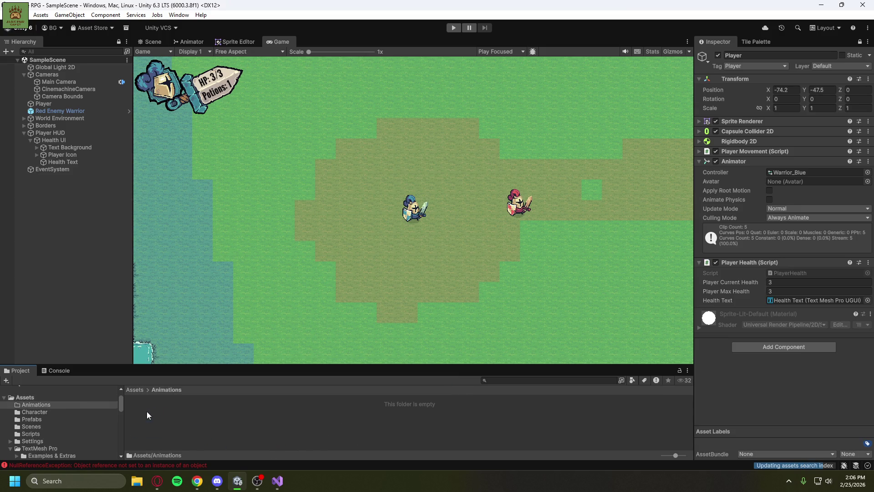
Browse the asset creation options inside the empty Animations folder without adding anything.
right_click(186, 411)
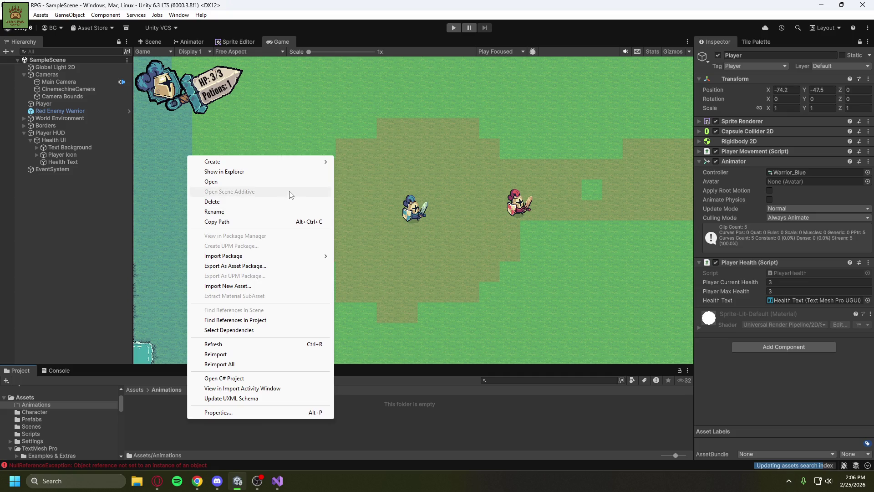
mouse_move(305, 162)
mouse_move(385, 216)
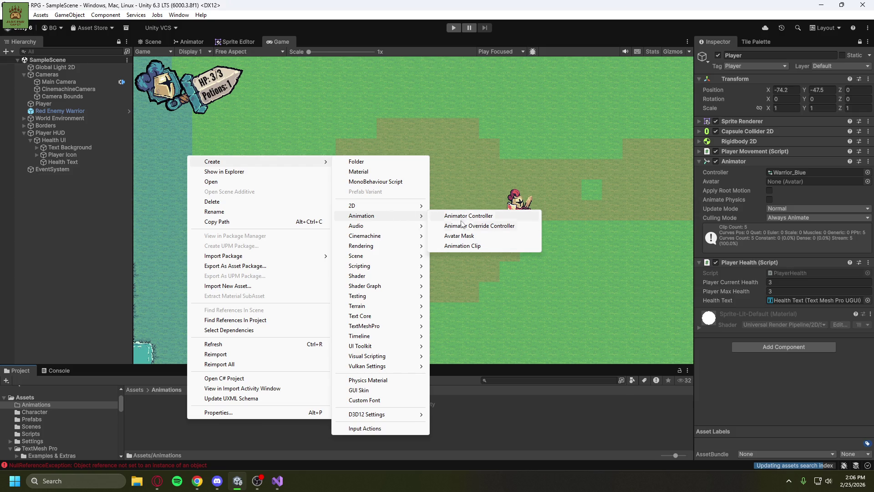
click(29, 207)
right_click(51, 198)
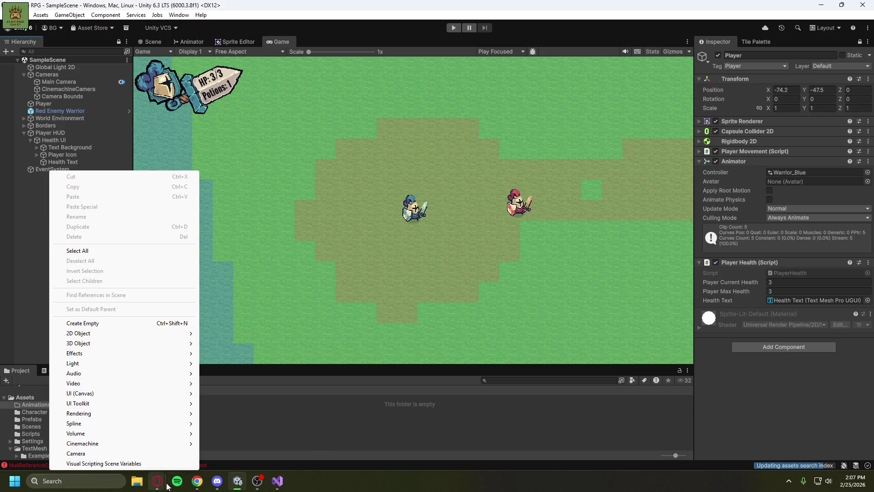
Rewind the tutorial to about 5:31, play through to its HP Text clip save dialog, then return to Unity.
click(157, 481)
click(204, 435)
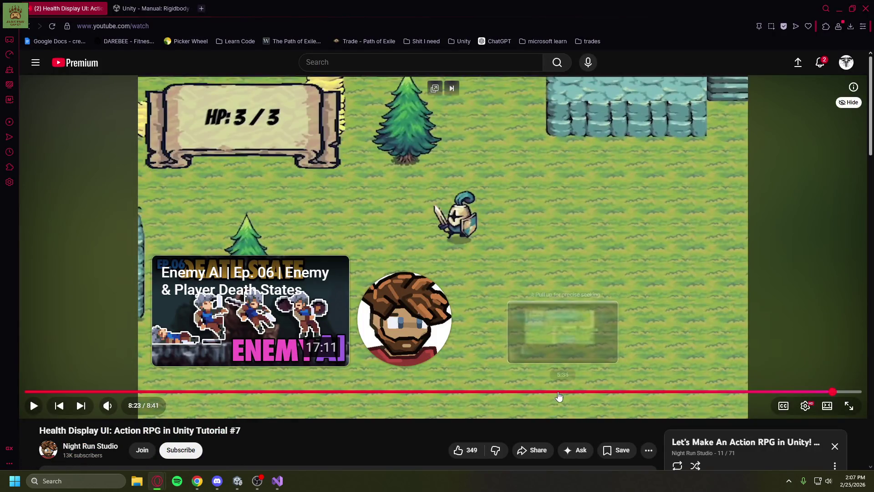
click(557, 391)
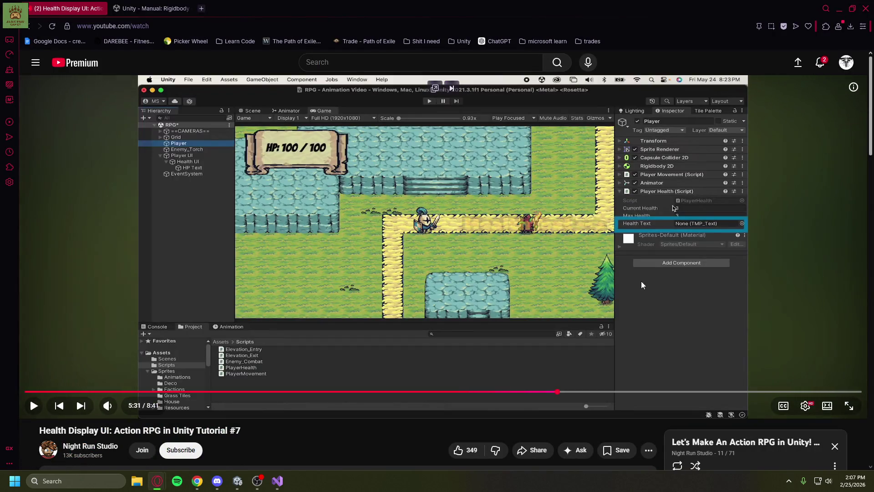
click(518, 268)
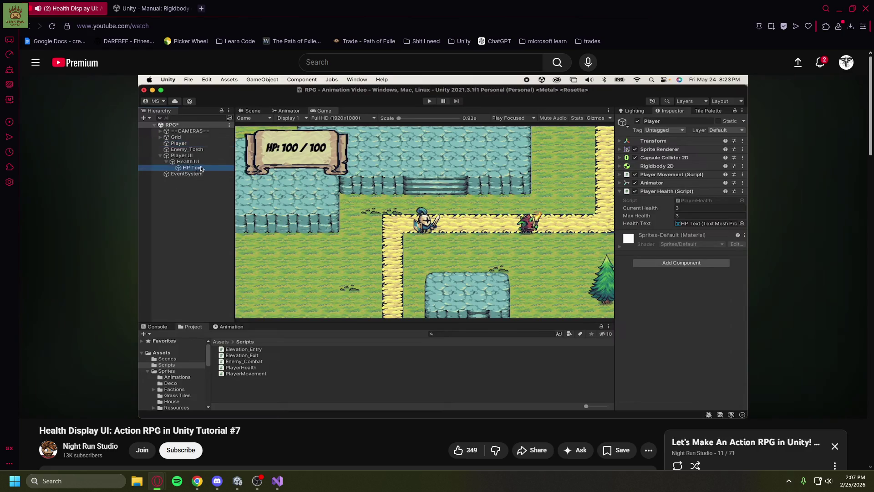
key(l)
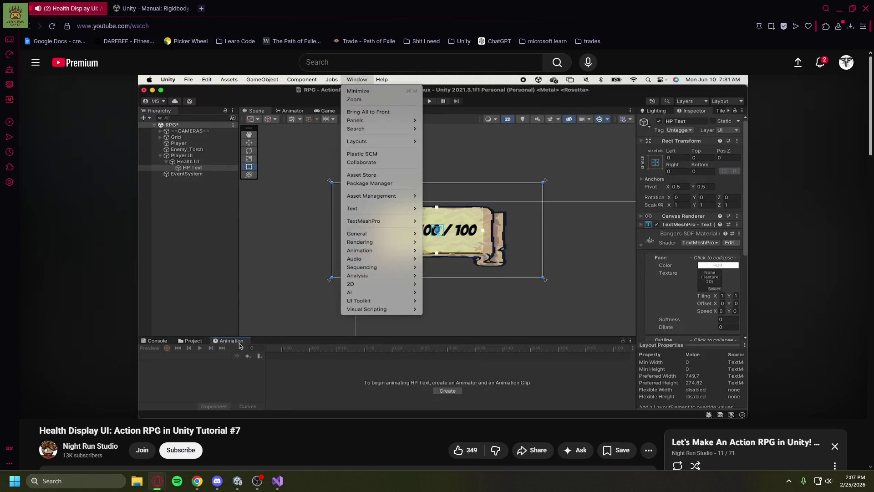
mouse_move(328, 335)
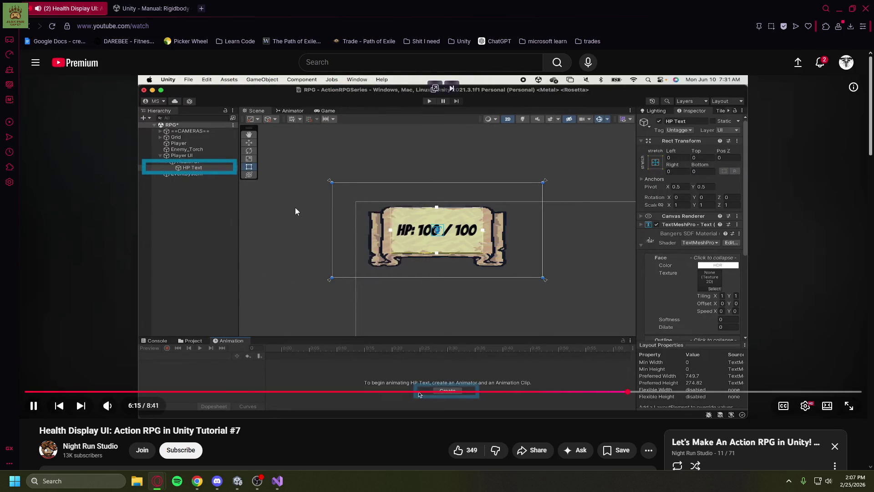
click(541, 176)
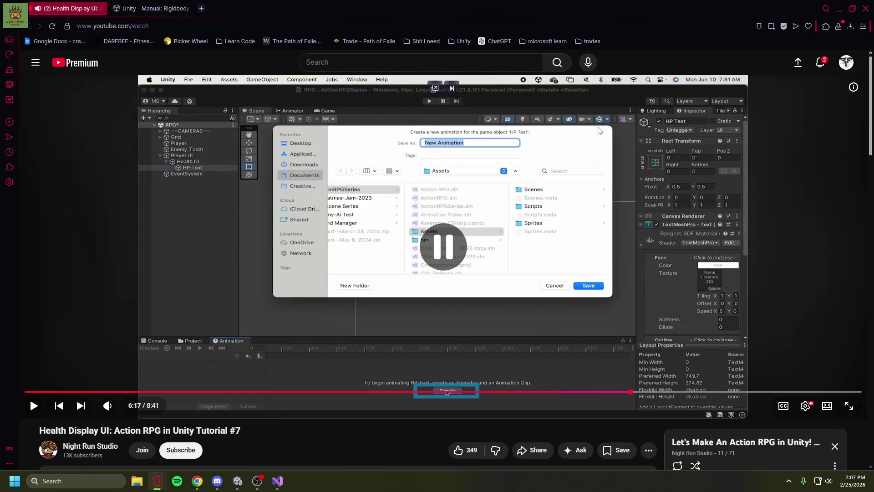
click(840, 13)
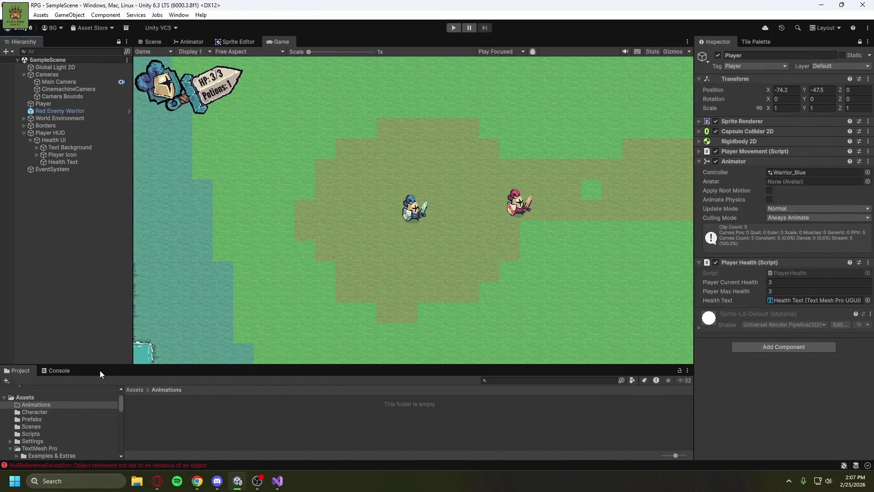
Add an Animation panel to the bottom area and select Health Text in the Scene view.
right_click(26, 370)
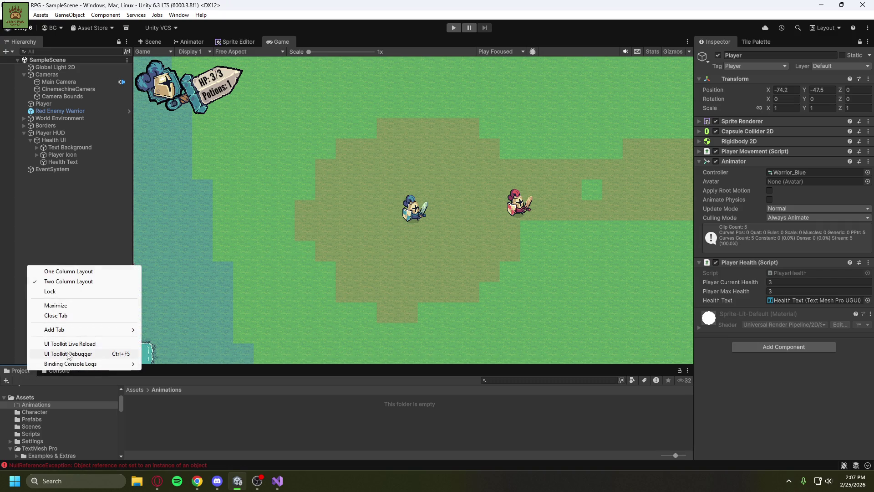
mouse_move(128, 330)
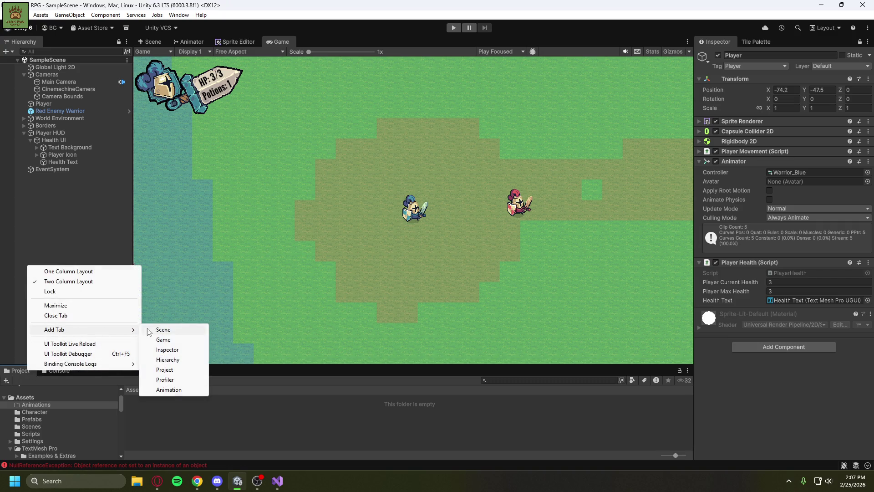
click(168, 390)
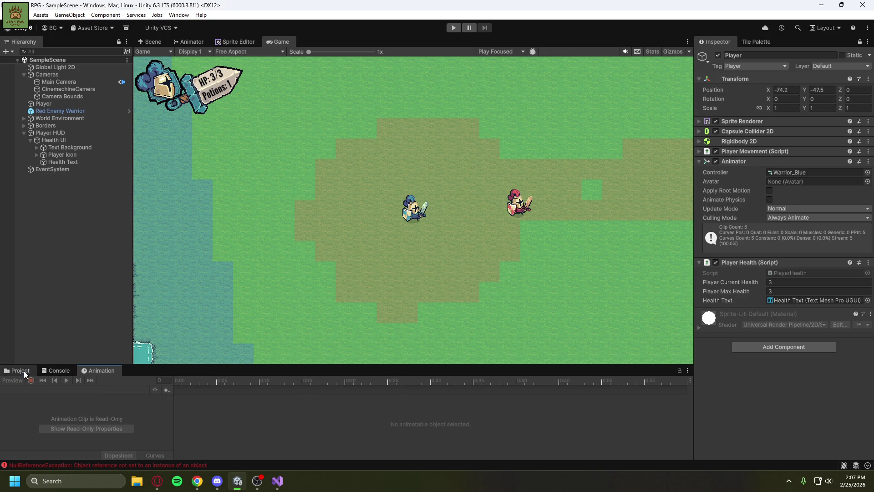
click(56, 162)
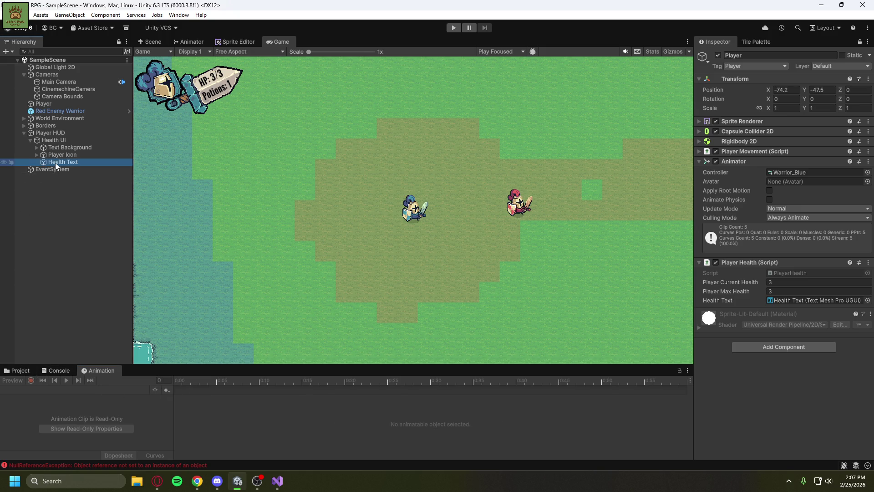
click(154, 42)
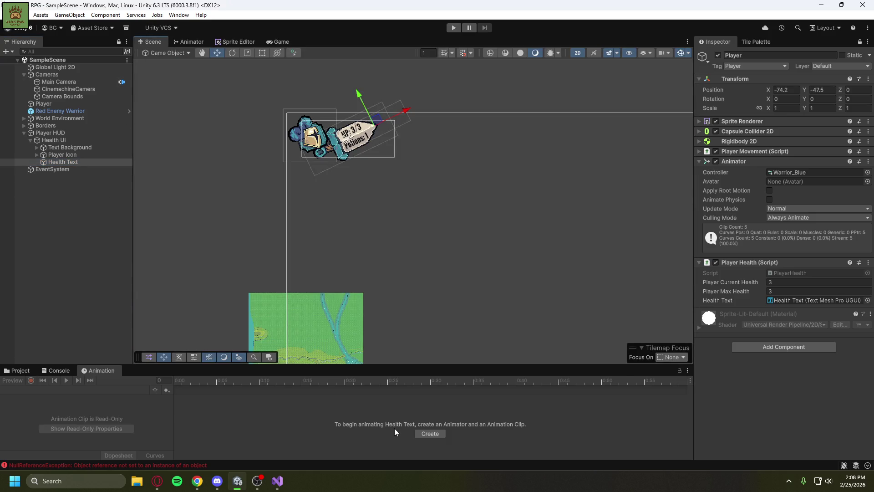
Save a new Health Update animation clip, move to frame 5, and resume the tutorial.
click(419, 433)
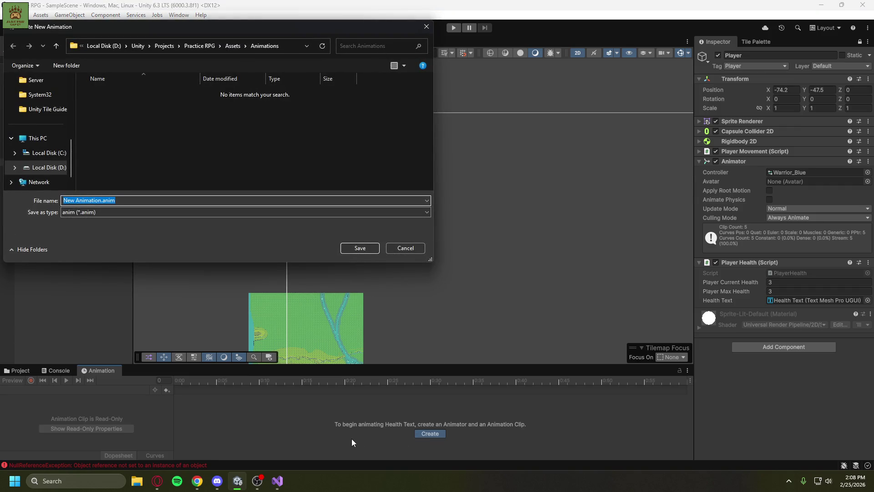
text(Health Update)
click(359, 249)
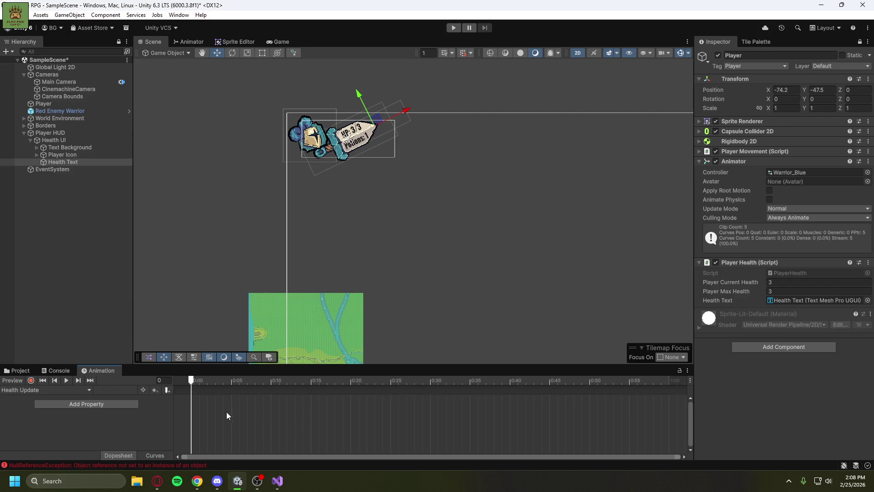
click(231, 384)
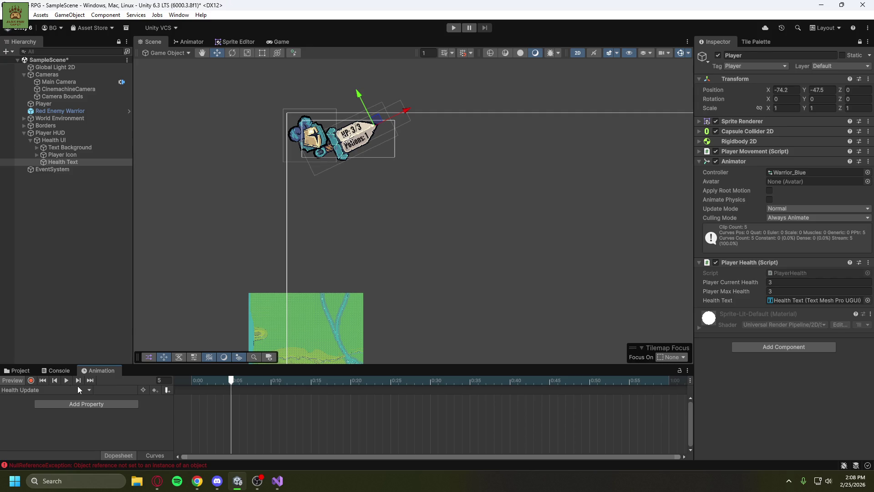
mouse_move(157, 480)
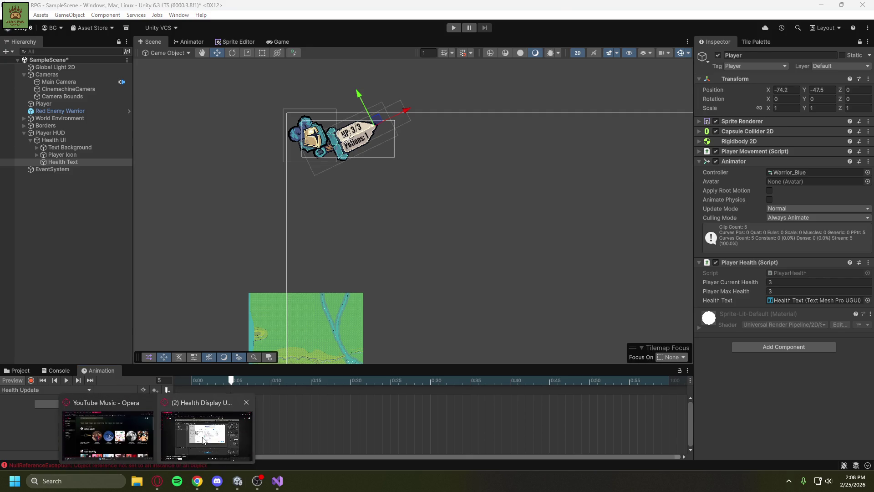
click(208, 429)
click(261, 294)
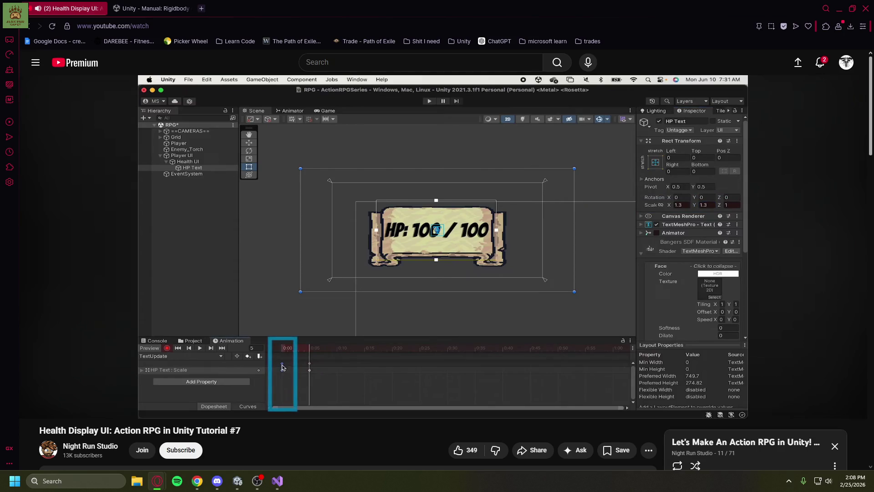
Watch the tutorial keyframe the HP text's scale around 6:40, then return to the Unity editor.
mouse_move(268, 286)
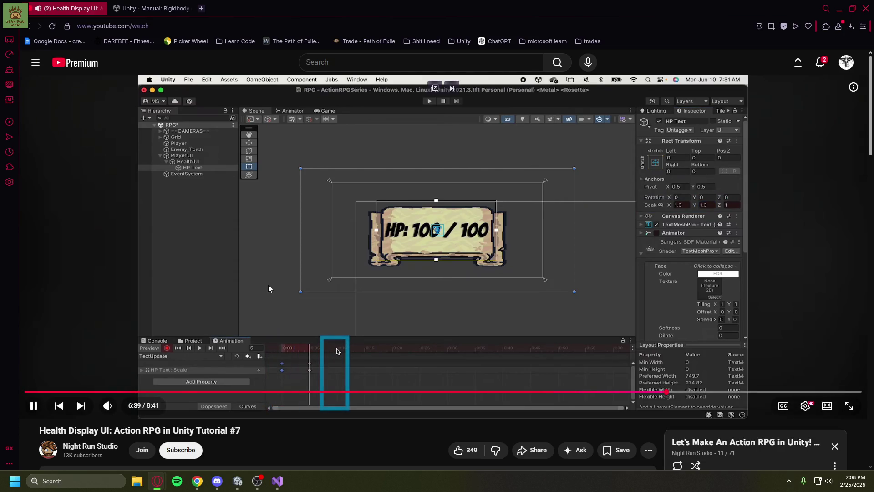
click(268, 288)
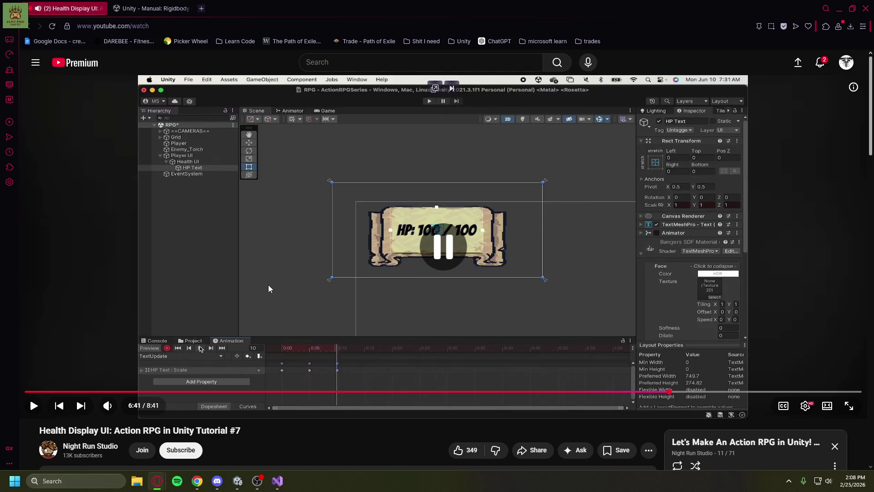
click(268, 286)
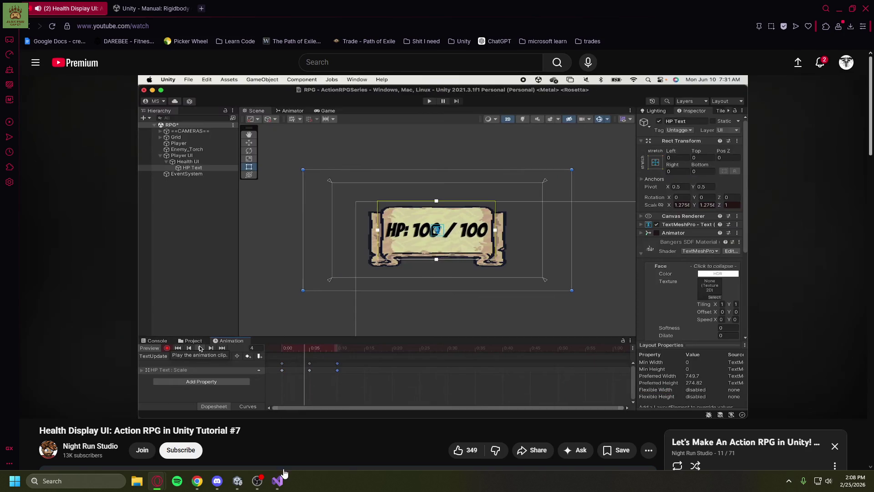
click(277, 480)
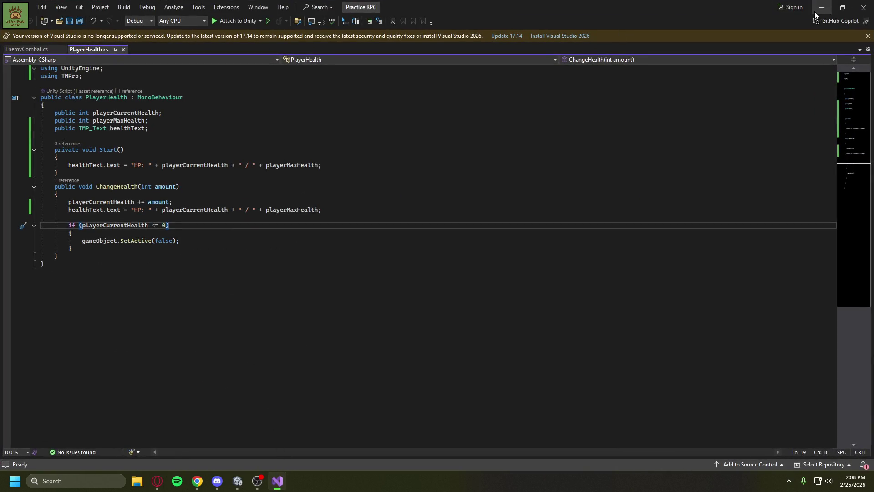
key(alt+Tab)
click(238, 481)
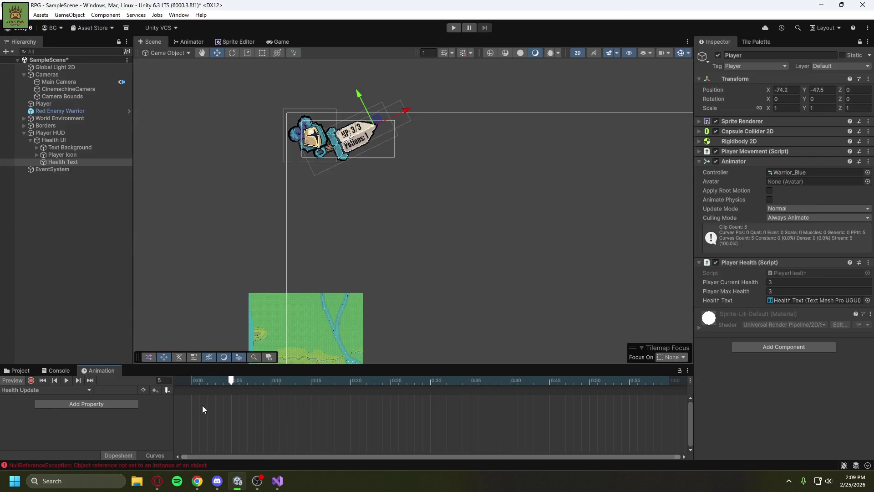
At frame 0, turn on recording and show Health Text in the Inspector with linked scale proportions.
click(183, 380)
click(30, 379)
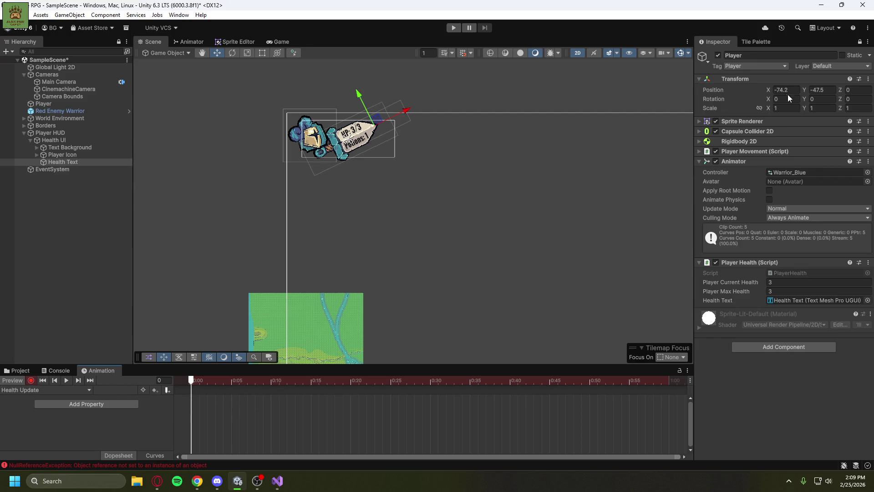
click(860, 41)
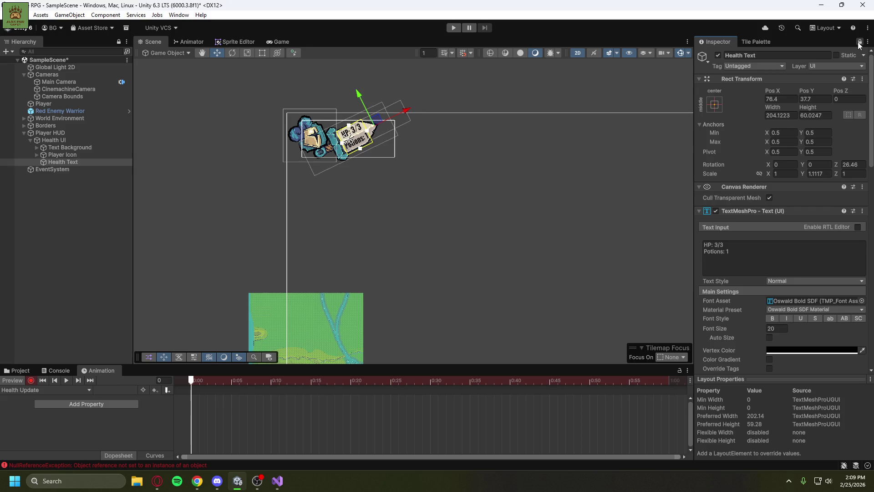
click(760, 173)
Enter a Scale X of 1.11 for Health Text at frame 0.
click(784, 173)
text(.2)
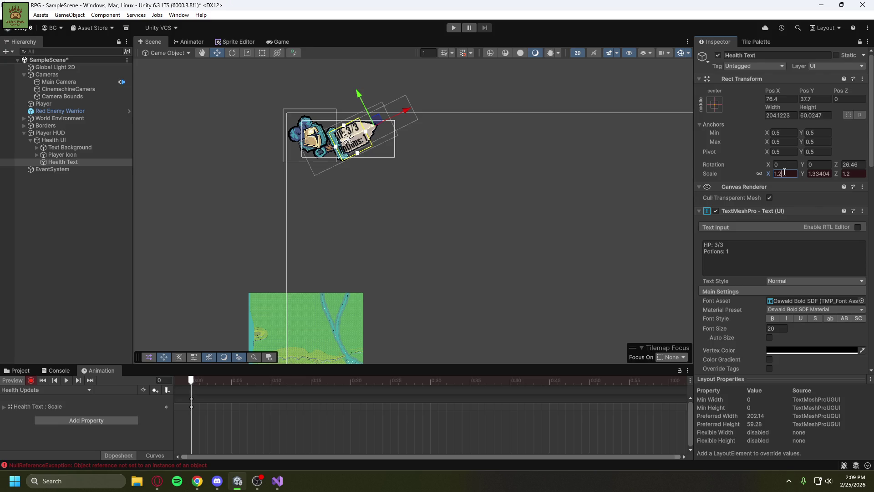
key(BackSpace)
text(1)
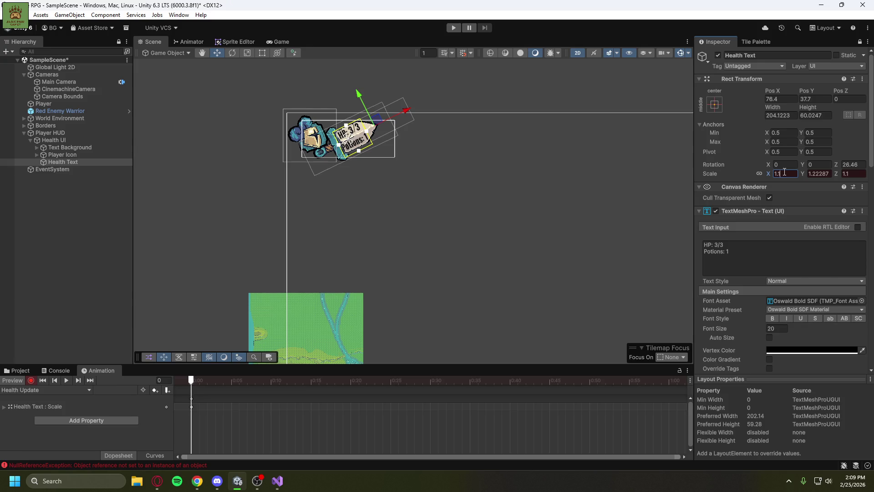
text(6)
key(BackSpace)
text(5)
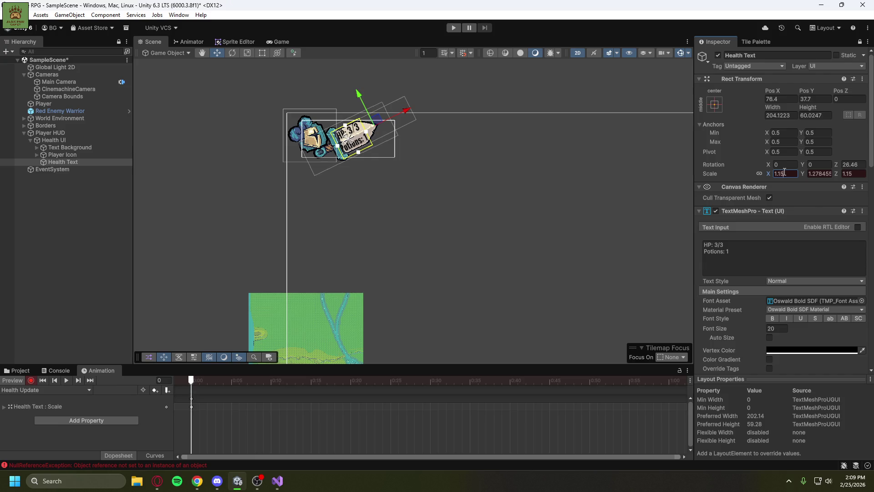
key(BackSpace)
text(2)
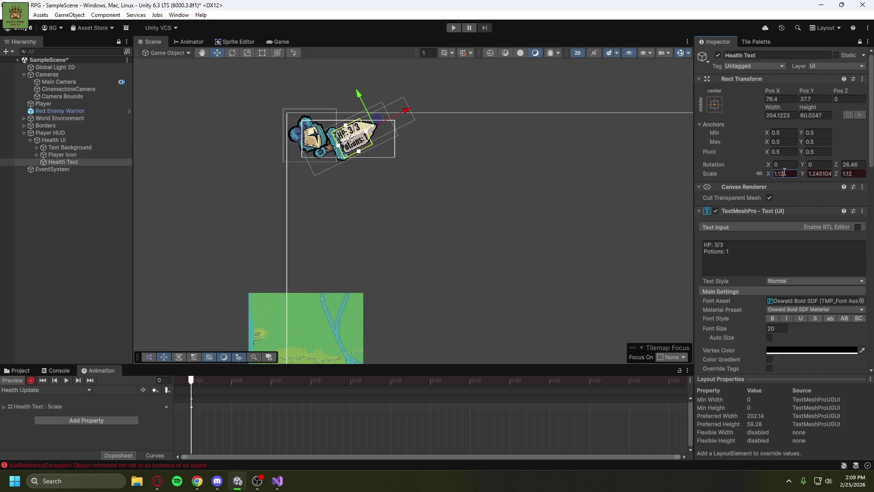
key(BackSpace)
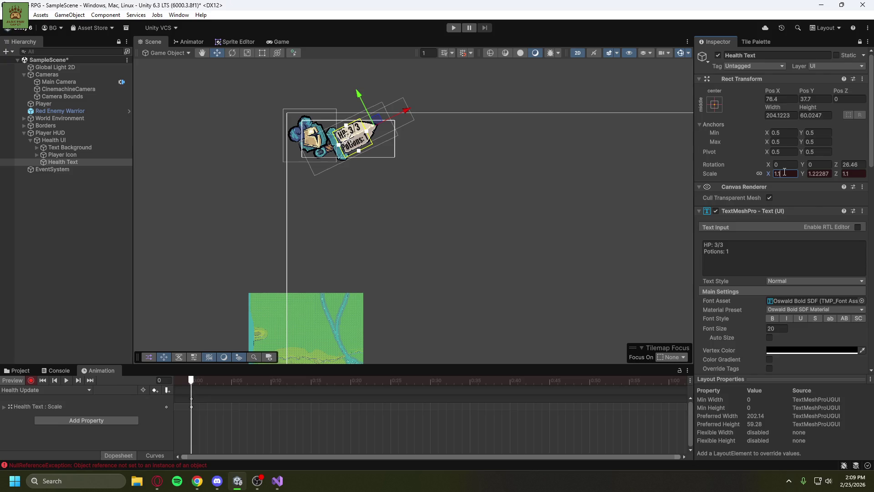
text(1)
click(742, 167)
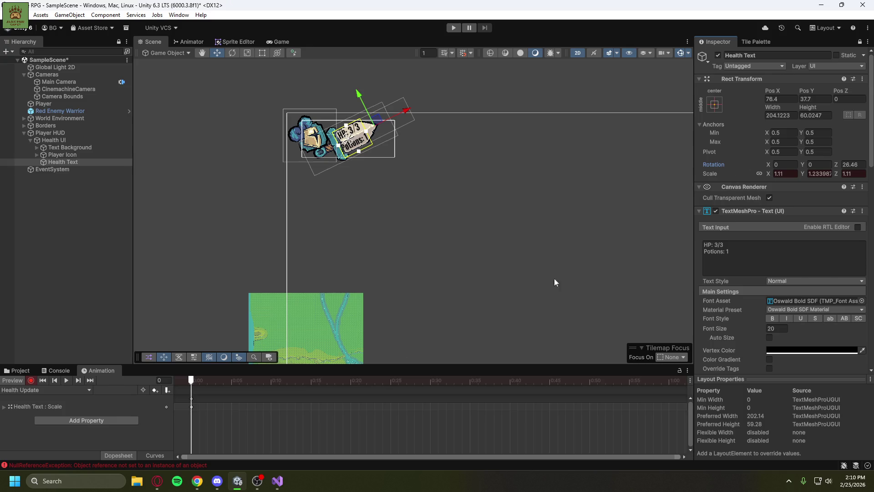
Move to frame 5, select the starting scale keyframes, and open the animatable property list.
click(232, 399)
click(231, 381)
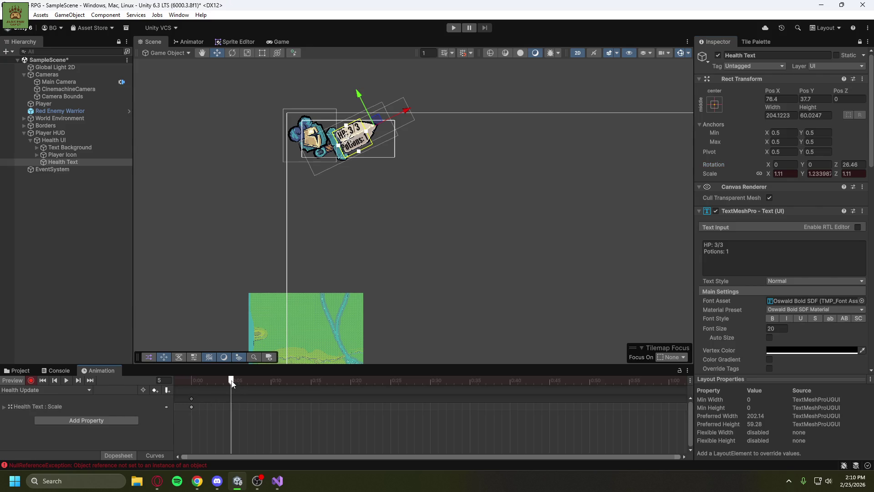
click(191, 407)
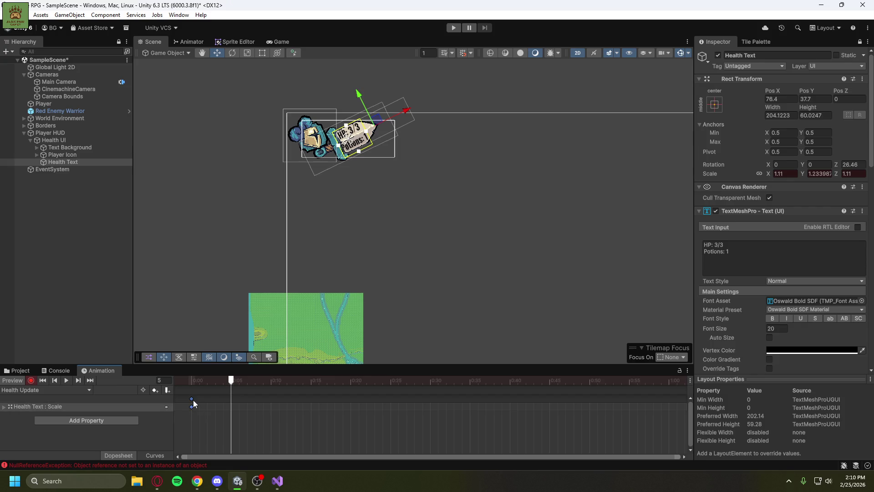
click(117, 419)
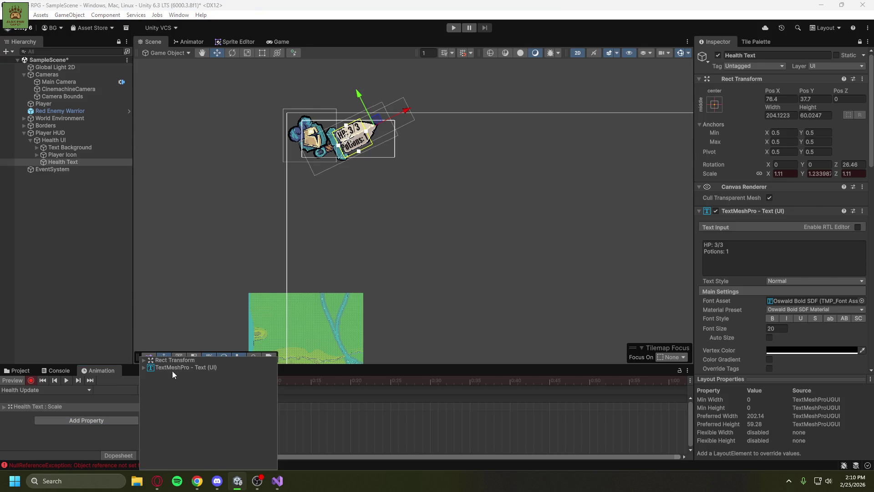
click(144, 361)
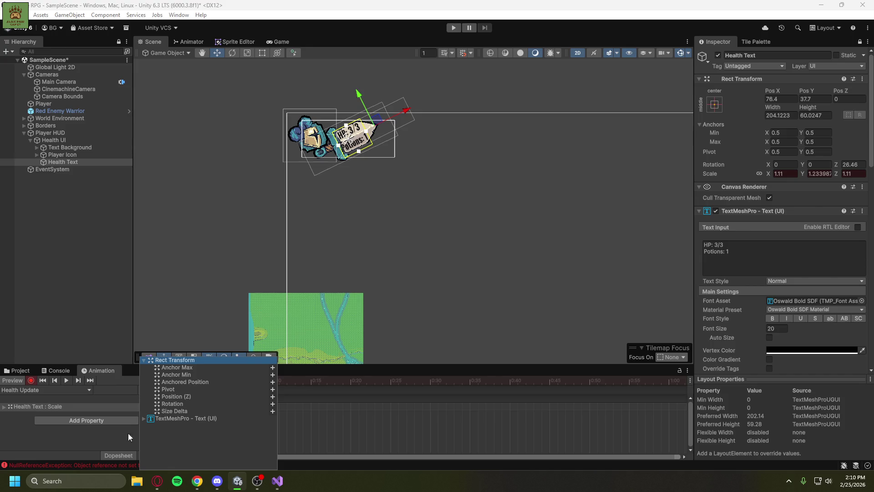
click(181, 411)
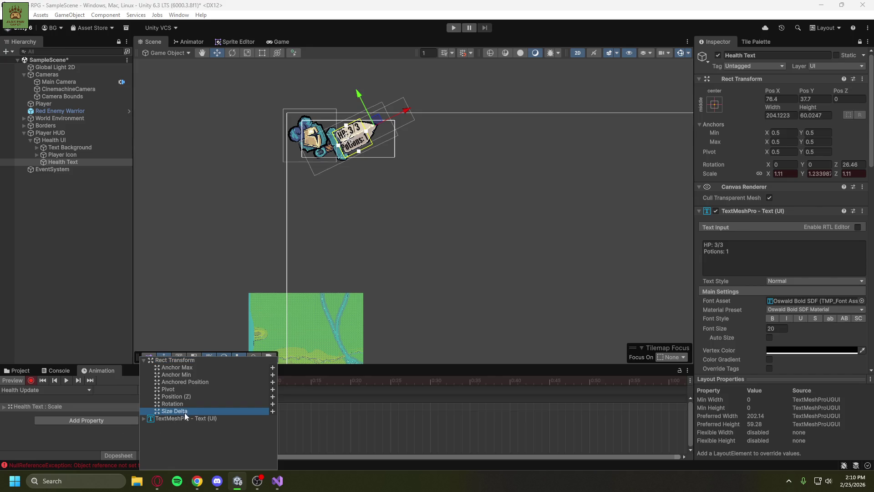
click(81, 441)
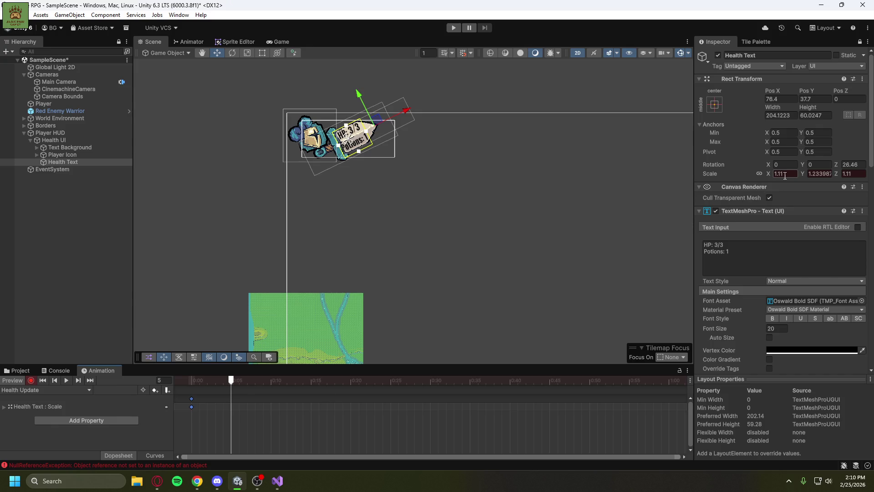
Commit Scale X 1.11, unlink proportions, stop recording, and reselect Health Text at frame 0.
key(Return)
click(760, 174)
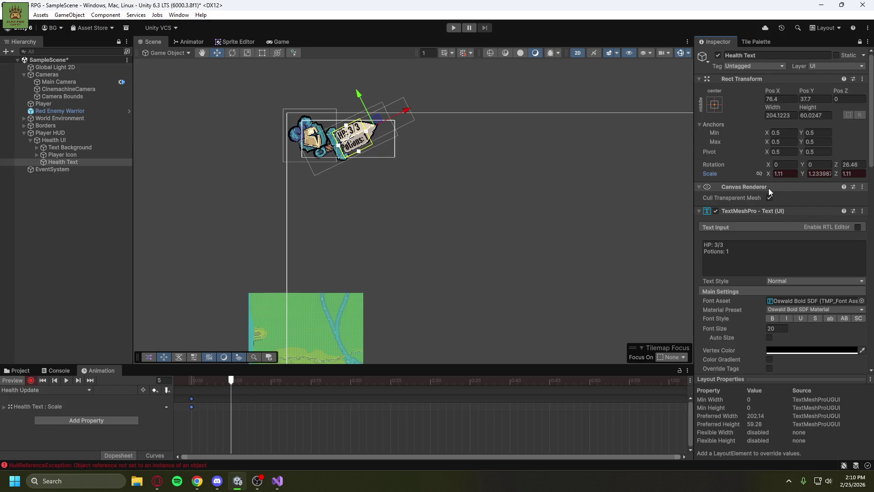
click(32, 382)
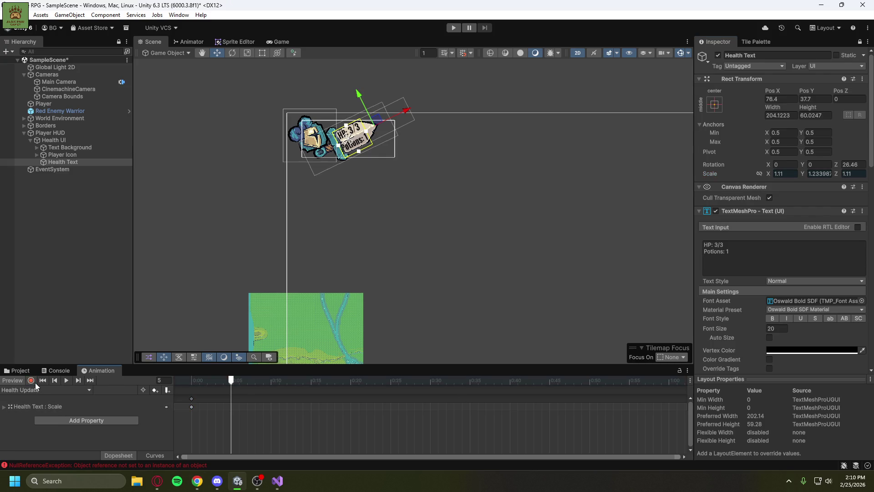
click(67, 381)
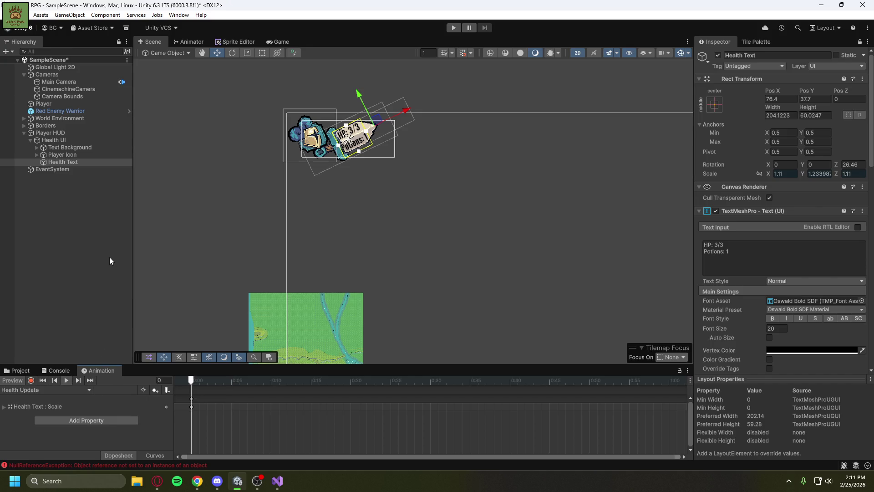
click(66, 163)
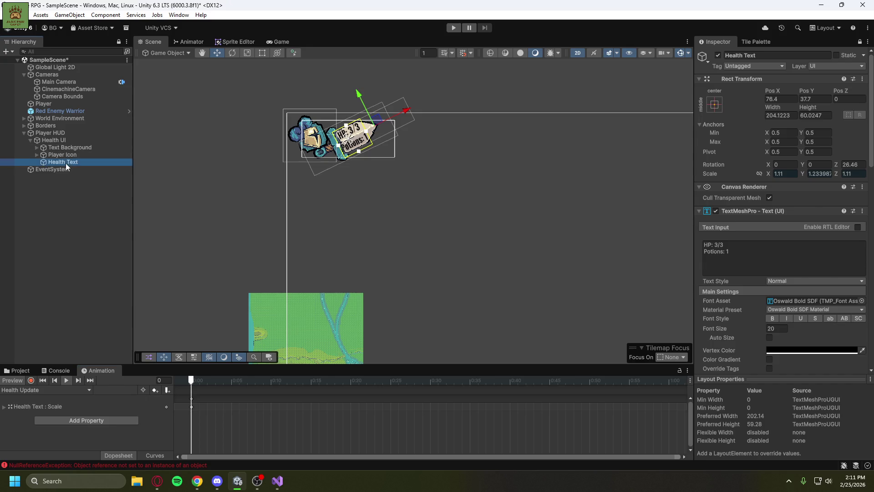
Set Health Text's Scale X, Y and Z each to 1.
click(779, 174)
text(1)
click(815, 174)
text(1)
key(Tab)
text(1)
key(Return)
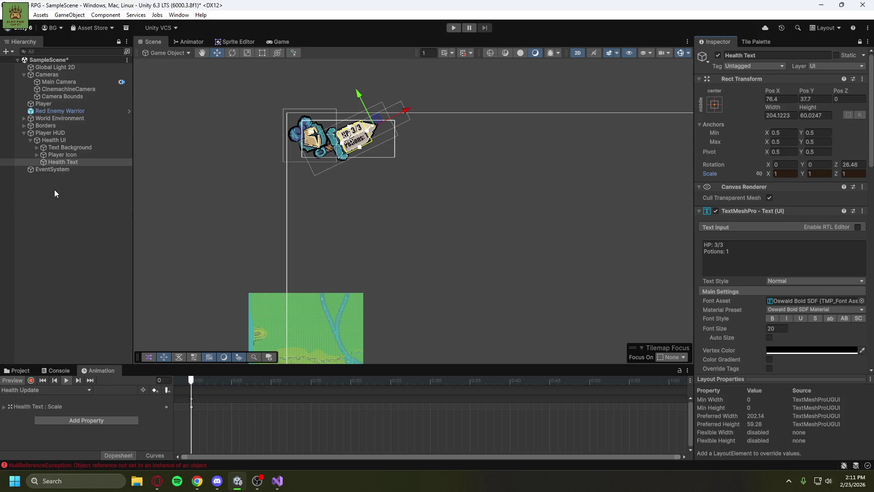
scroll(346, 146, up, 6)
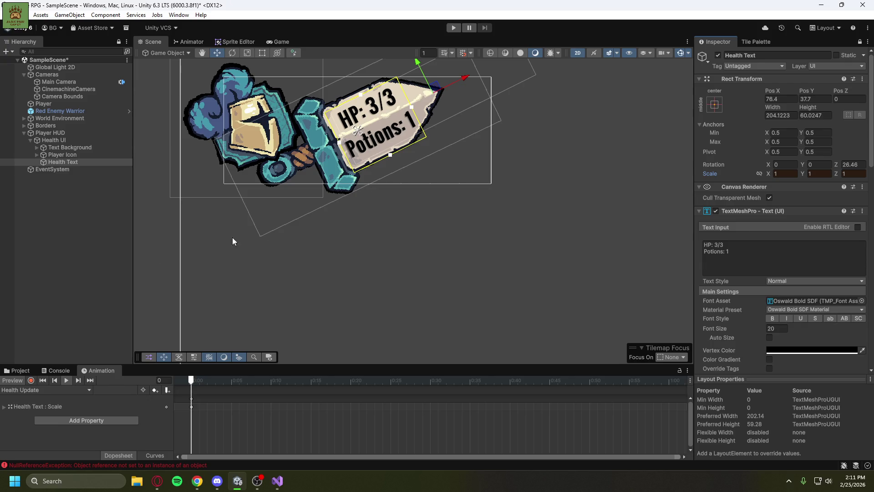
Delete the Scale property and its keyframe from the Health Update clip.
click(85, 256)
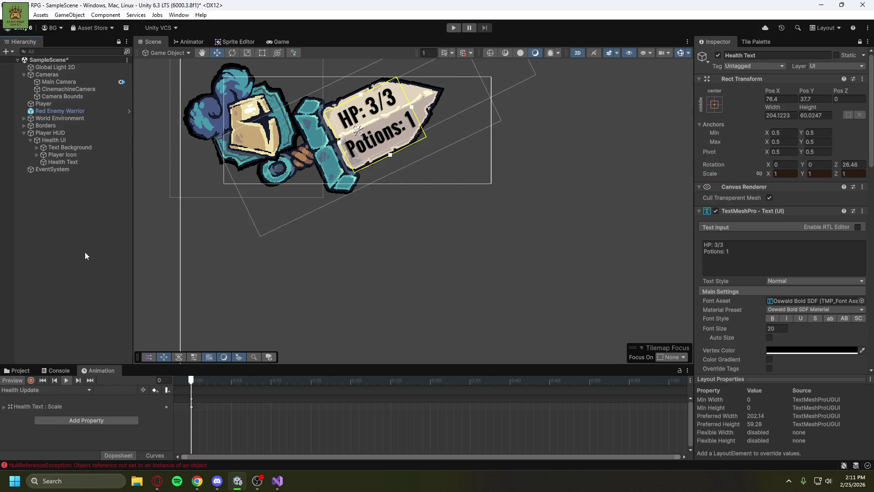
right_click(192, 406)
click(208, 420)
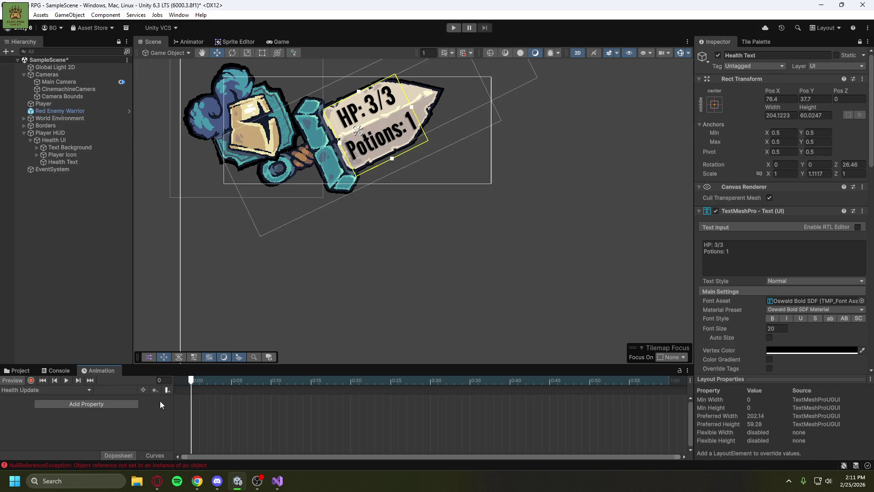
click(30, 381)
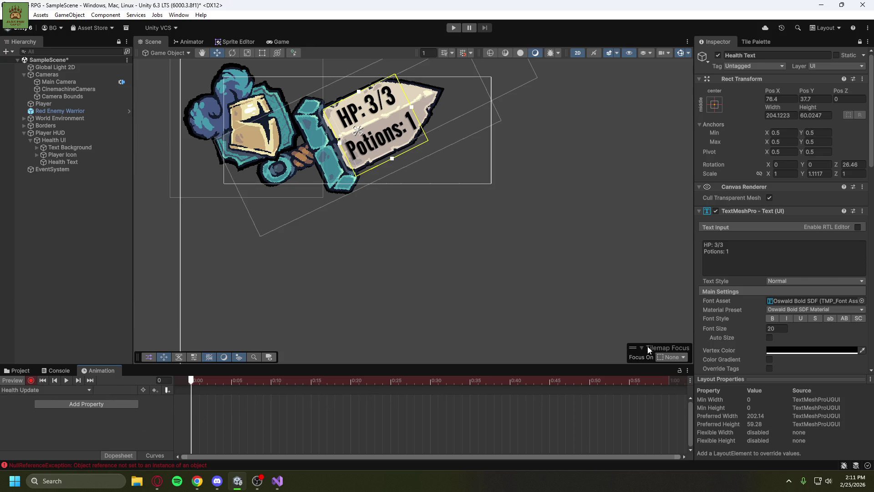
click(31, 380)
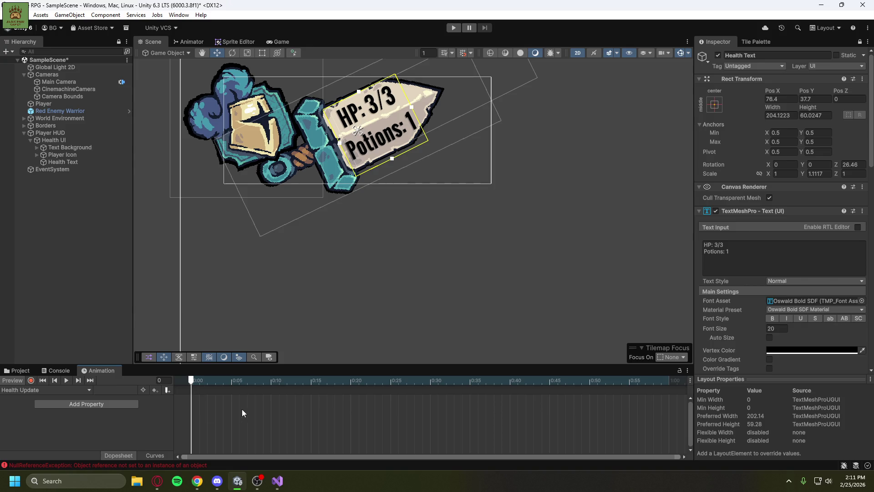
Set Health Text's Scale Y back to 1.0, save the scene with Ctrl+S, and re-enable recording.
click(820, 173)
click(827, 174)
key(BackSpace)
key(BackSpace)
key(BackSpace)
text(.0)
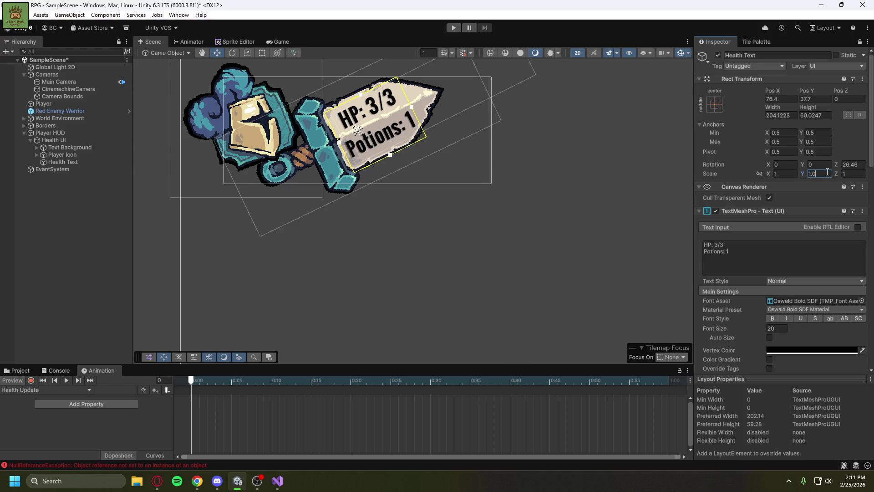
key(Return)
key(ctrl+s)
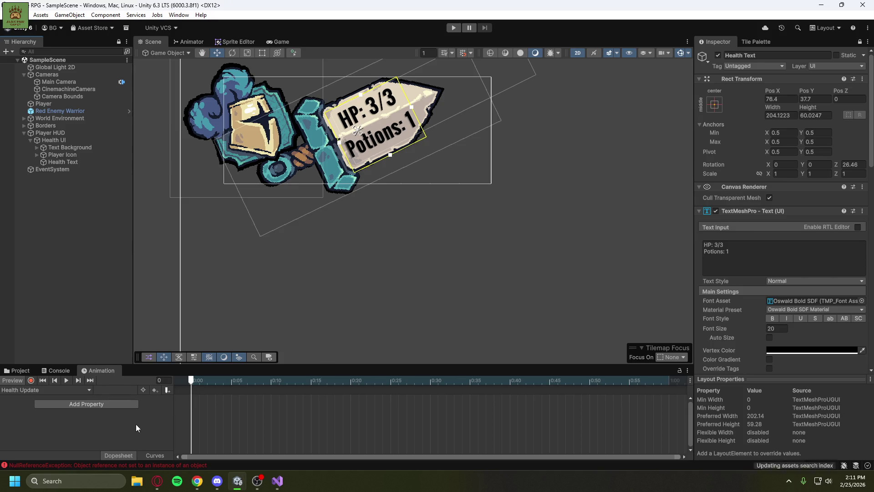
click(31, 381)
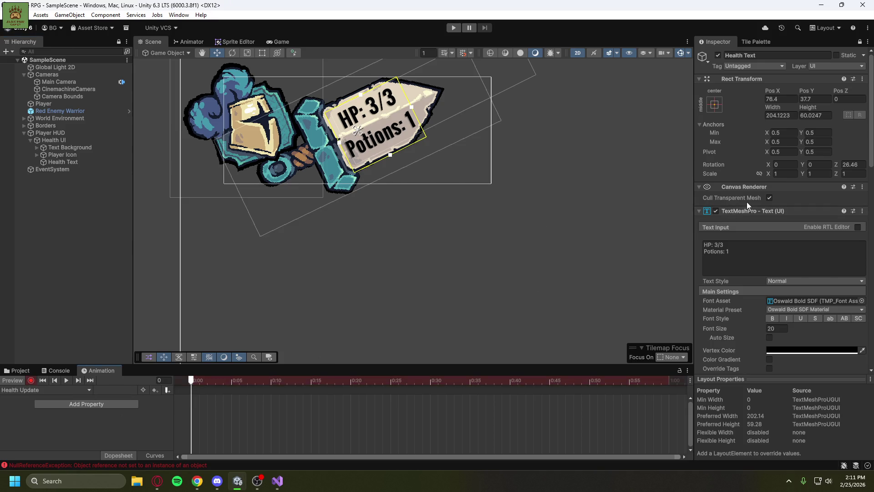
Set Health Text's Scale X and Y to 1.1 and key the scale at frame 0.
click(781, 173)
text(.1)
click(815, 173)
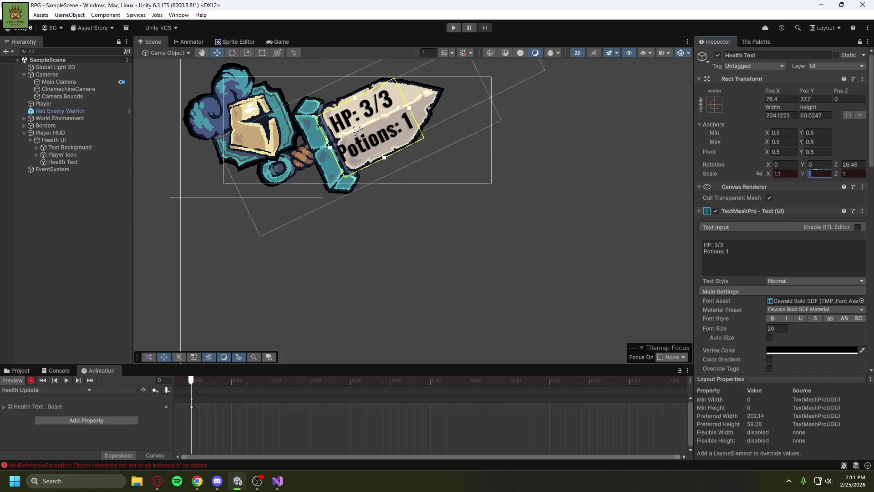
text(.1)
key(Home)
text(1)
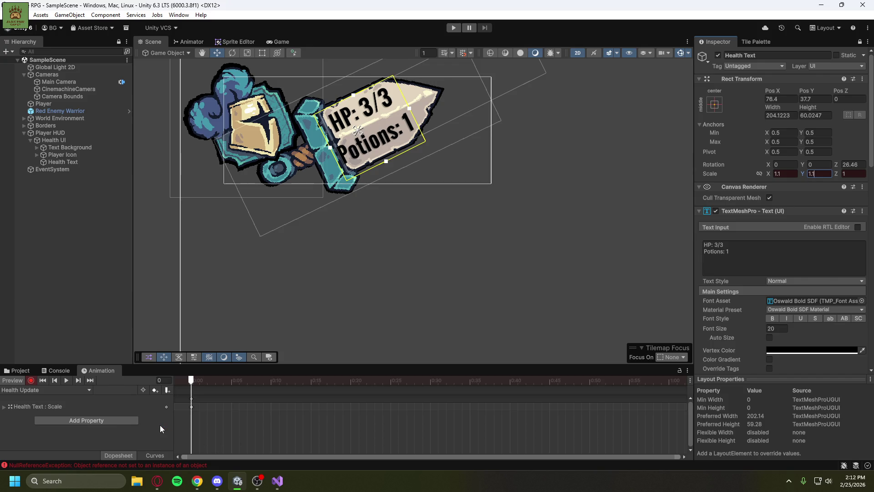
click(156, 391)
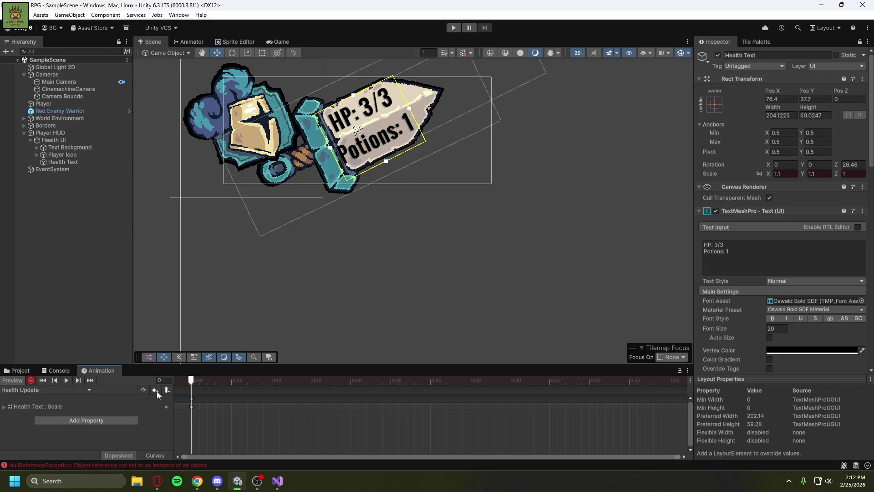
Add Health Text scale keyframes at frames 5 and 10.
click(196, 405)
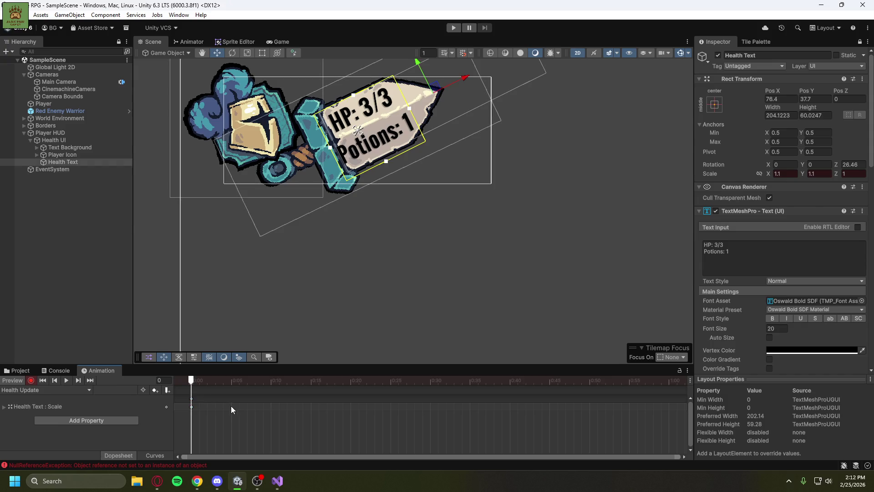
drag(192, 381, 271, 387)
click(155, 390)
click(191, 406)
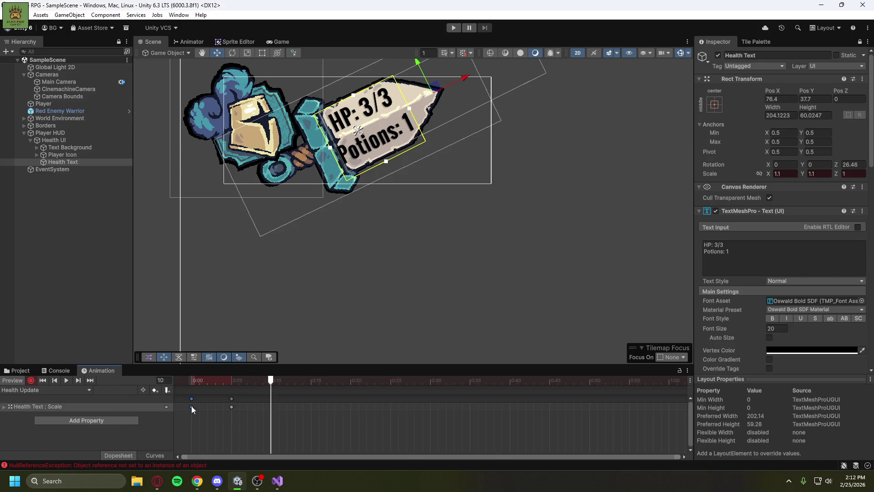
right_click(192, 405)
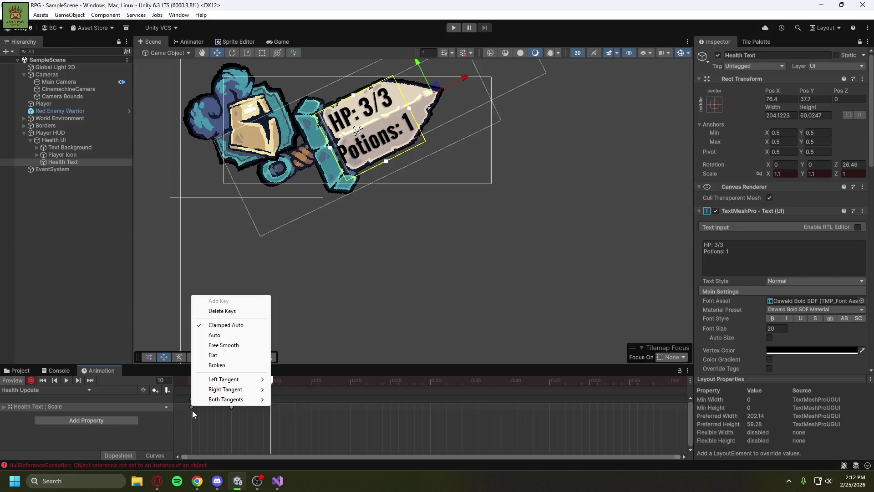
click(192, 411)
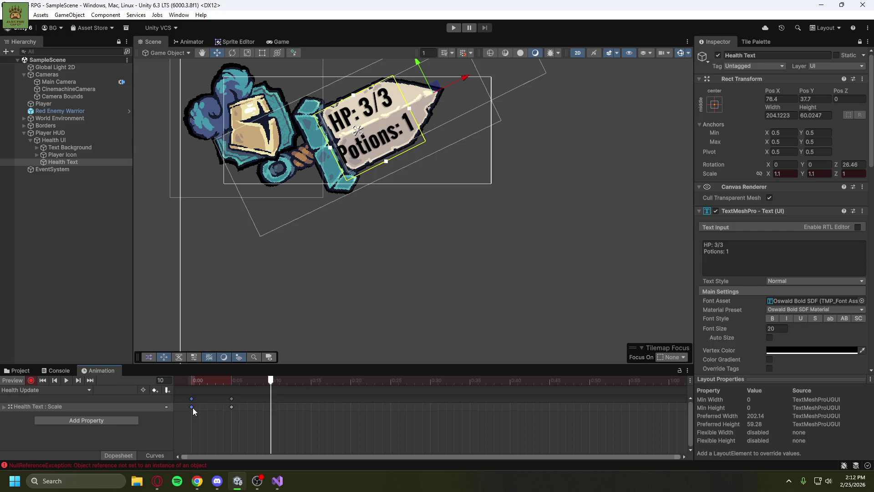
double_click(271, 406)
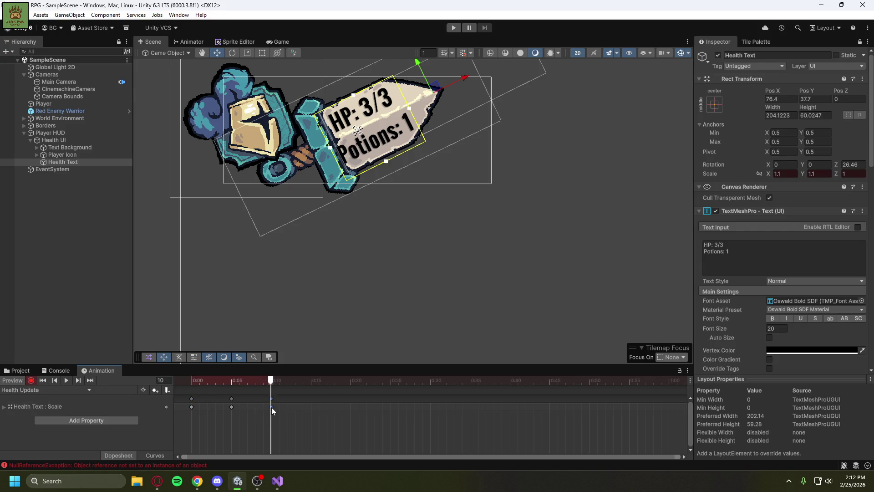
click(231, 406)
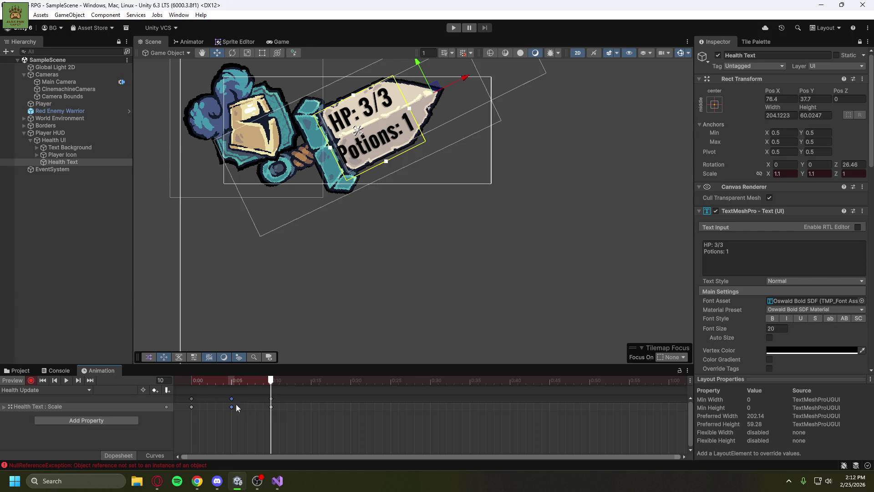
Stop recording, preview the Health Update pulse, and return the playhead to frame 0.
click(31, 380)
click(67, 380)
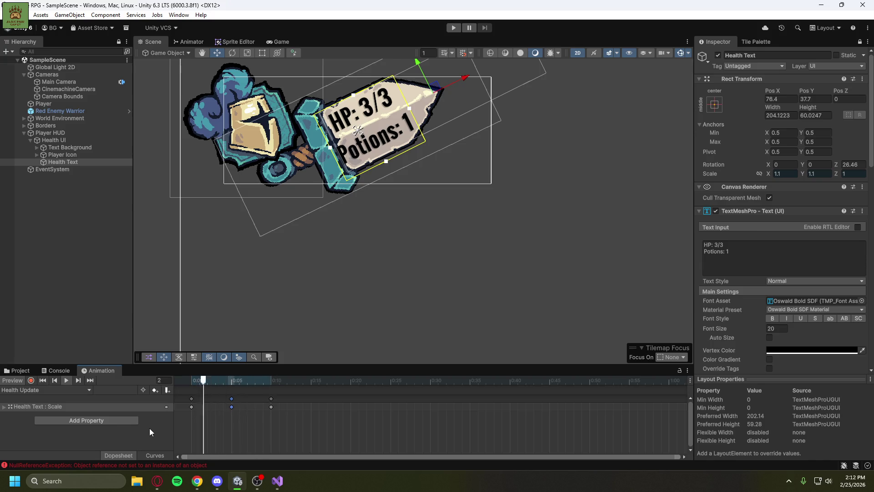
click(67, 381)
drag(193, 416, 199, 417)
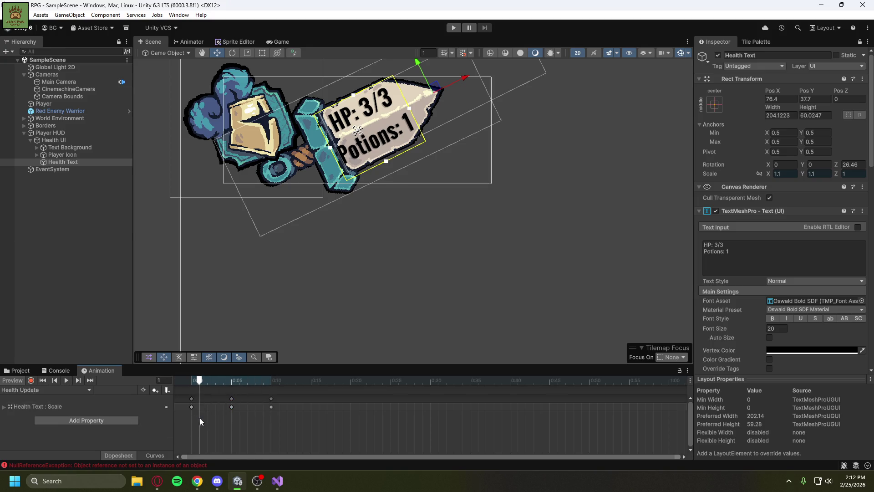
drag(199, 384, 191, 384)
click(189, 406)
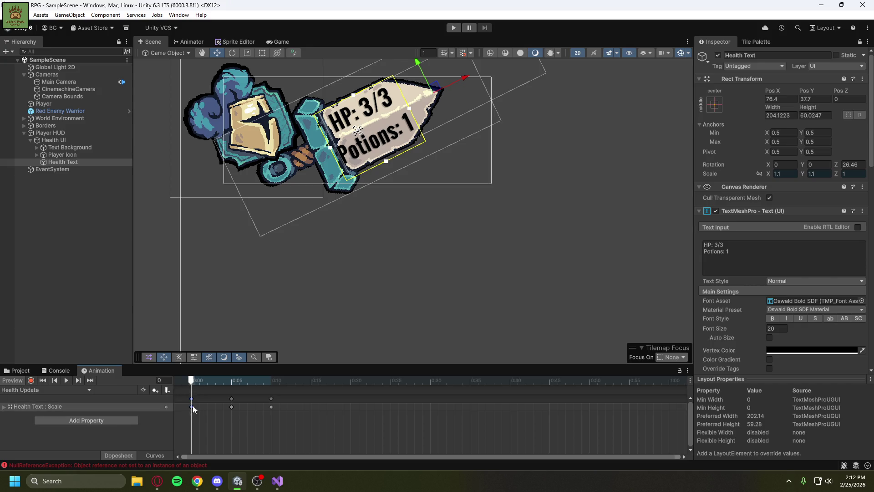
Set the frame 0 Scale.x and Scale.y keys of Health Text to 1.
right_click(167, 408)
click(141, 407)
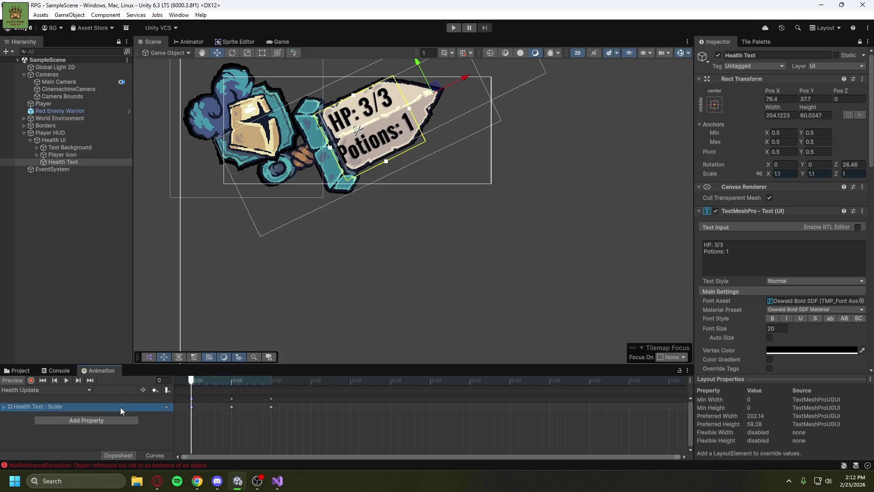
click(4, 406)
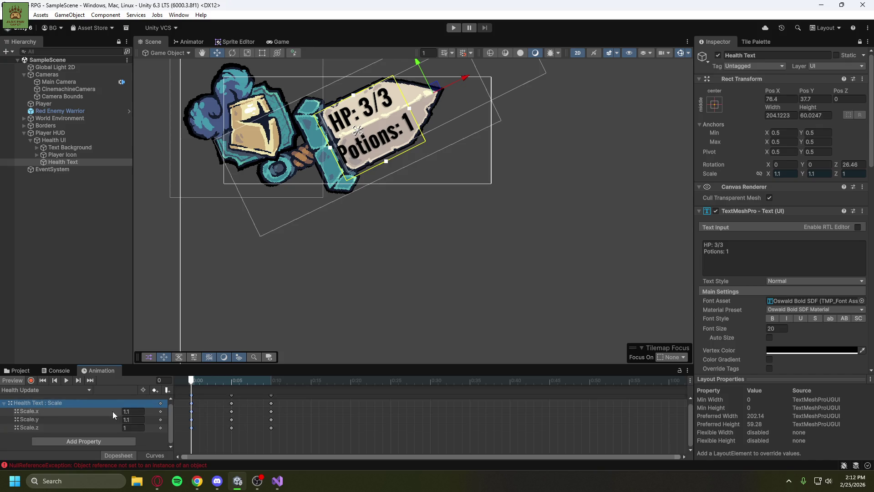
click(136, 412)
key(BackSpace)
text(0)
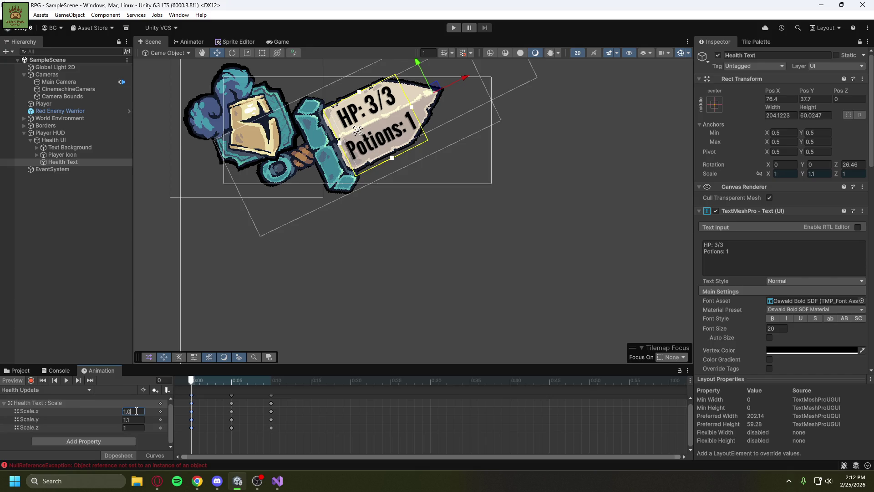
click(142, 419)
text(10)
key(BackSpace)
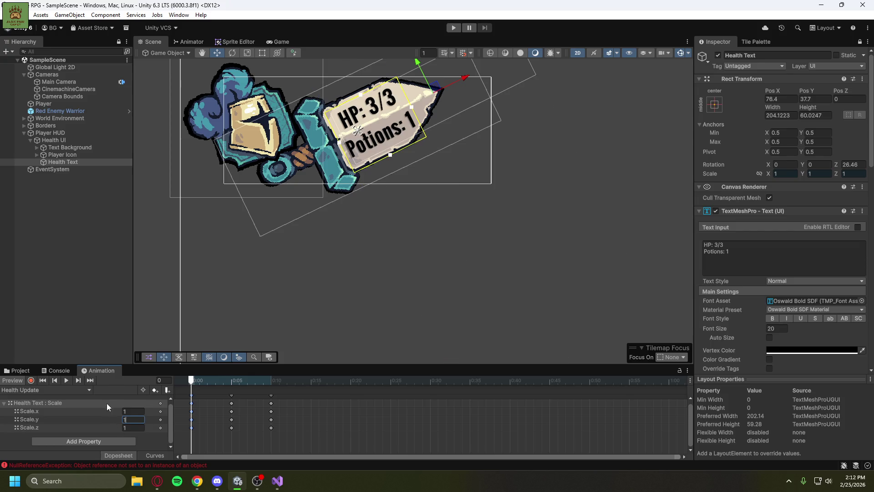
Key Scale.x and Scale.y at 1.0 on frame 10, then preview the scale pulse.
click(231, 403)
click(272, 380)
click(132, 414)
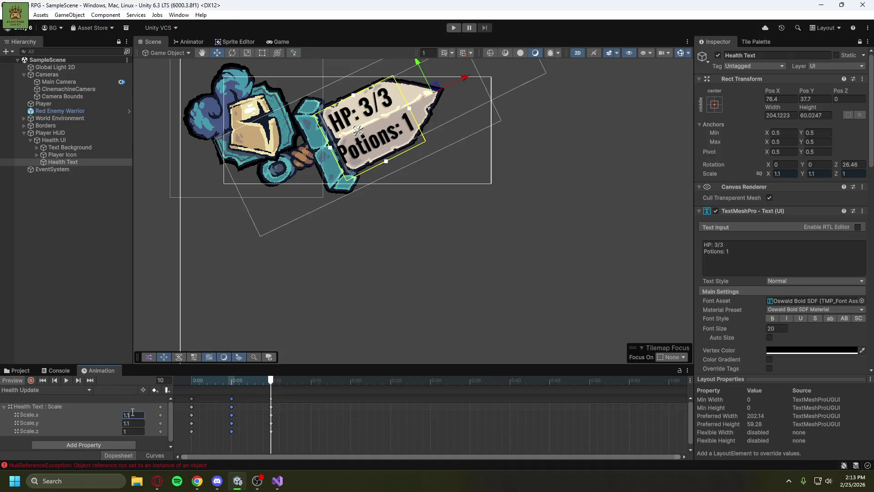
text(1.0)
click(132, 423)
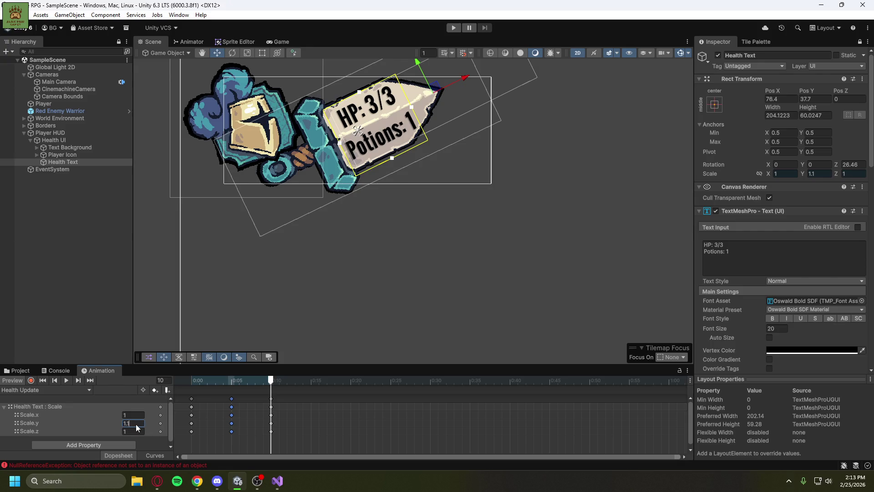
text(1.0)
click(127, 403)
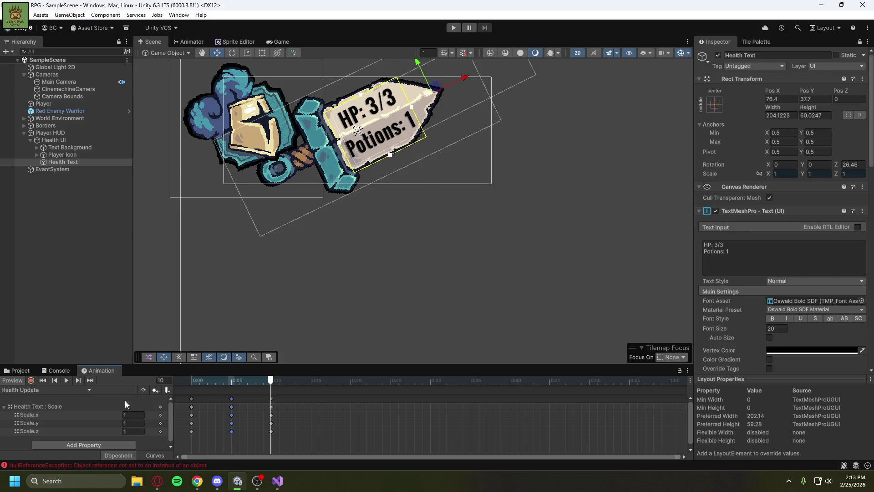
click(200, 381)
click(6, 407)
click(66, 380)
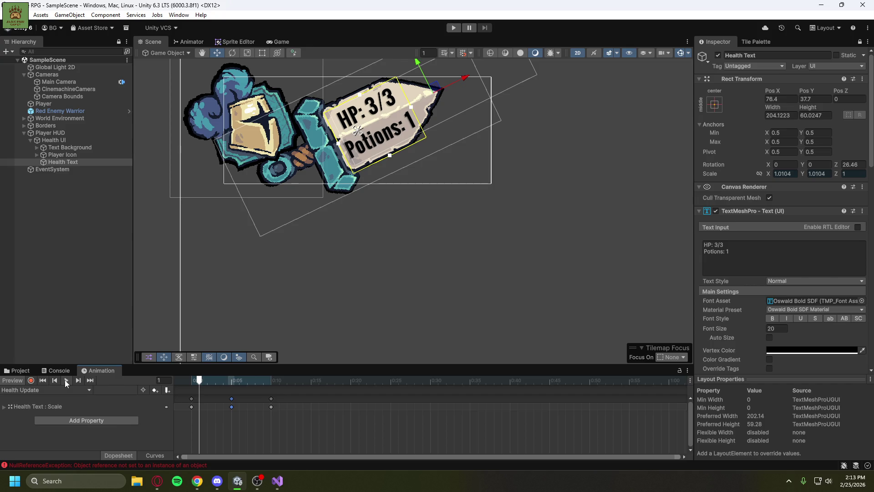
click(64, 380)
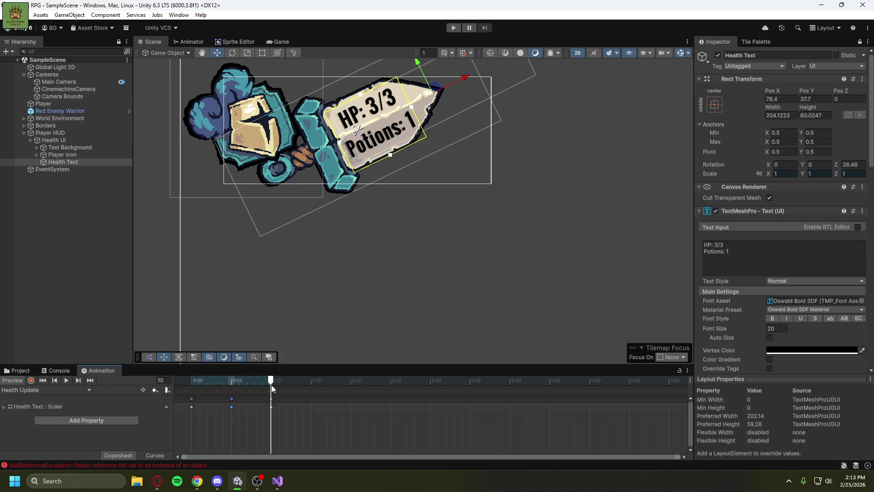
Set the frame 5 Scale.x and Scale.y keys to 1.09.
mouse_move(272, 386)
mouse_down()
mouse_move(209, 393)
mouse_move(229, 402)
mouse_up()
click(4, 406)
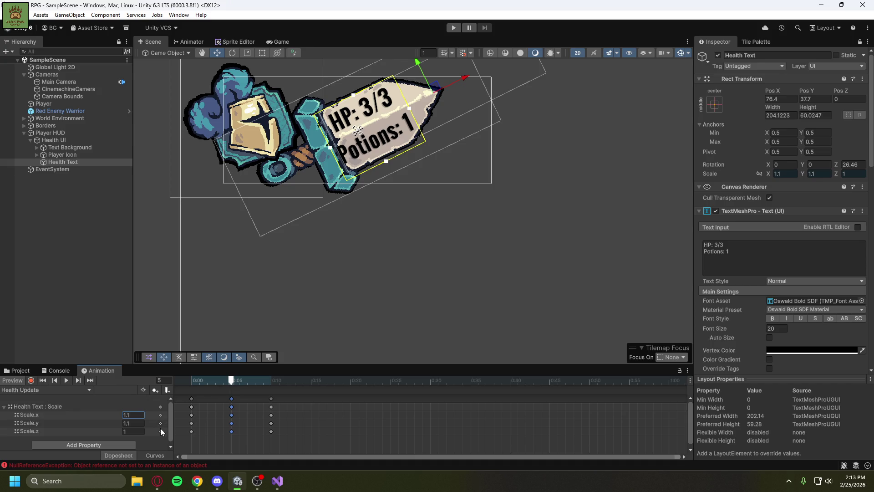
key(BackSpace)
text(9)
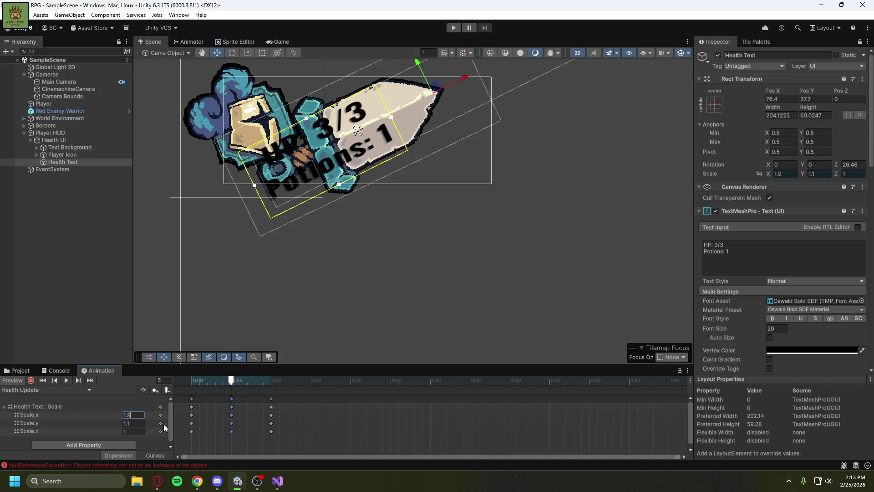
key(BackSpace)
text(09)
click(136, 423)
key(BackSpace)
text(09)
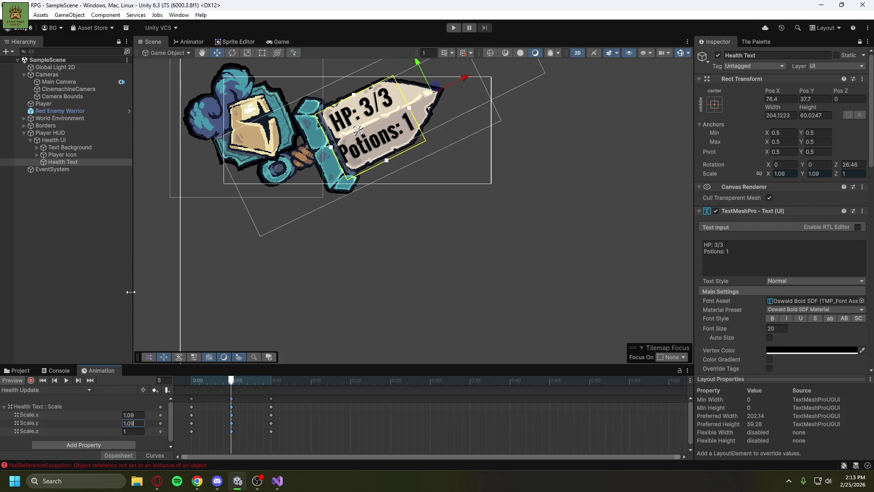
Delete the 'Potions: 1' line from the health label and preview the pulse.
click(712, 252)
click(740, 253)
drag(740, 254, 701, 253)
key(BackSpace)
key(BackSpace)
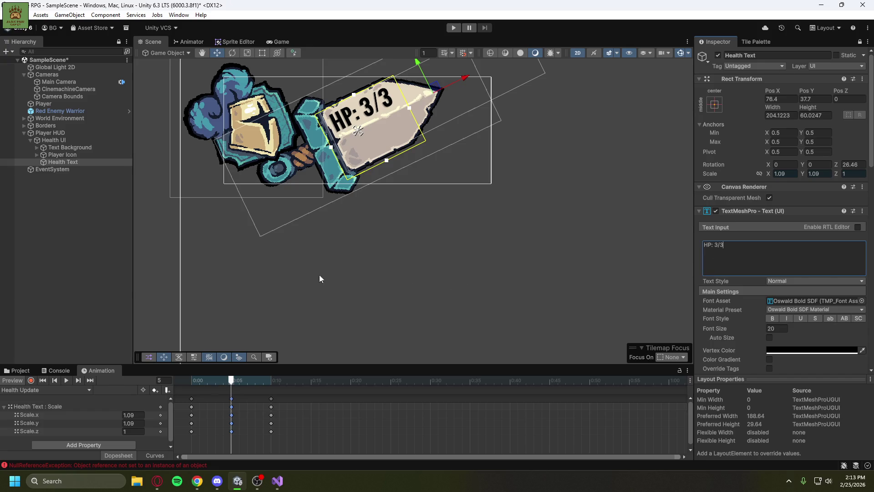
click(67, 381)
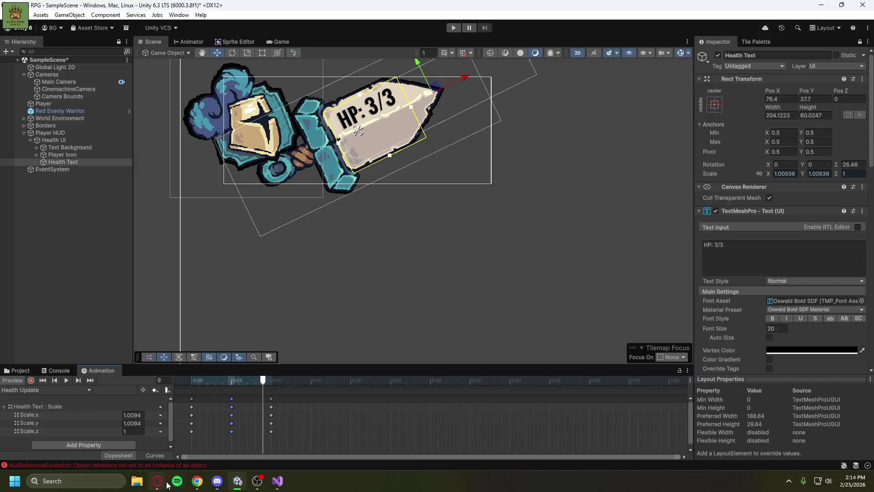
Bring the YouTube tutorial back and resume playback.
mouse_move(157, 481)
click(202, 456)
click(396, 280)
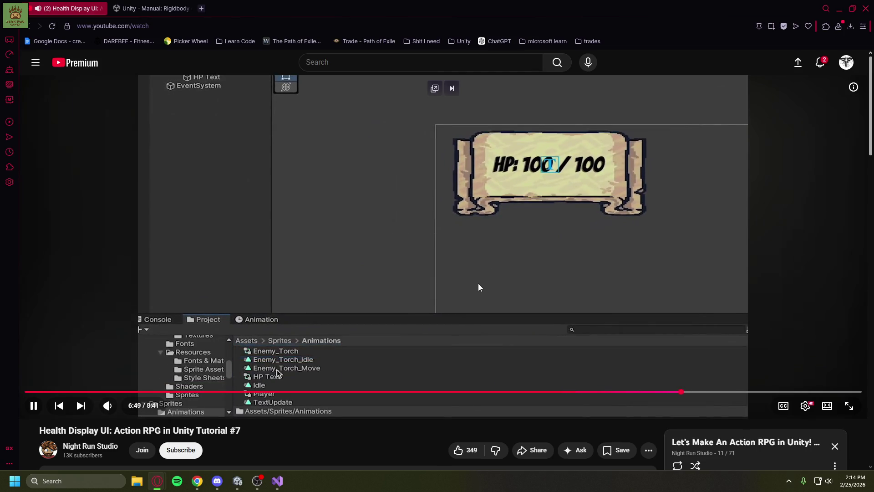
Pause the tutorial at 6:49 on the text animation and minimize the browser.
click(479, 284)
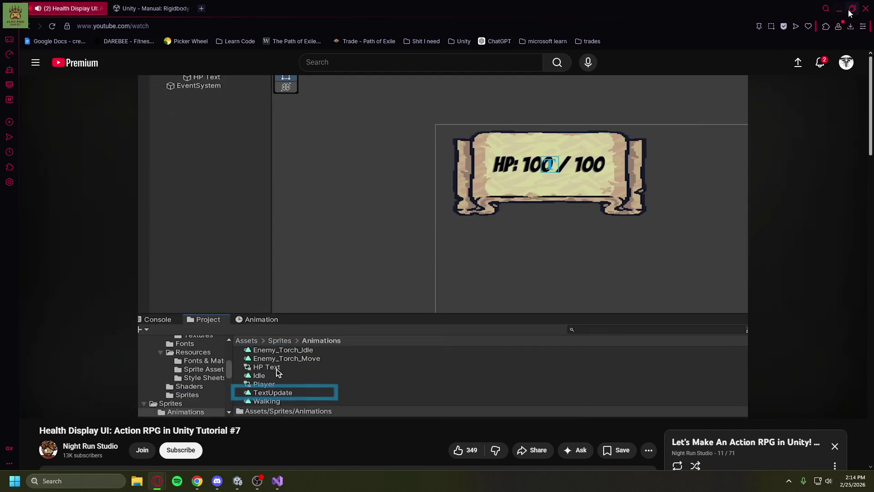
click(839, 9)
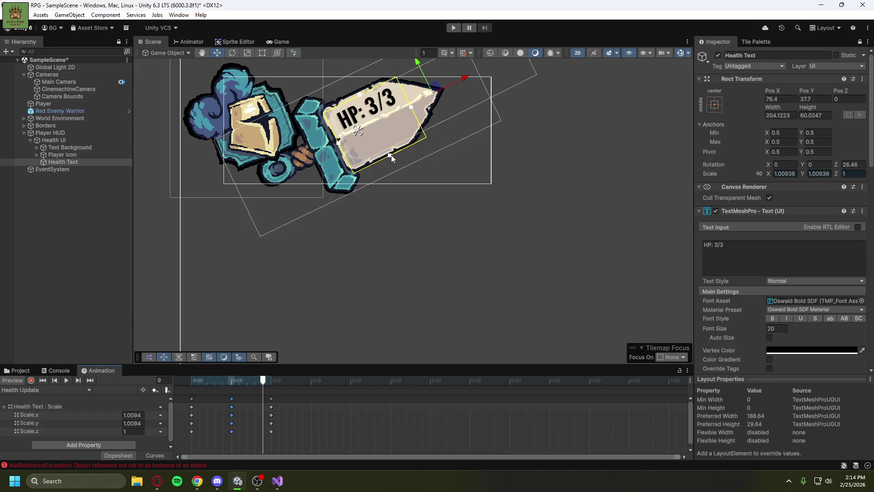
Shrink the Health Text box from the bottom and preview the Health Update animation.
drag(392, 155, 383, 118)
click(66, 378)
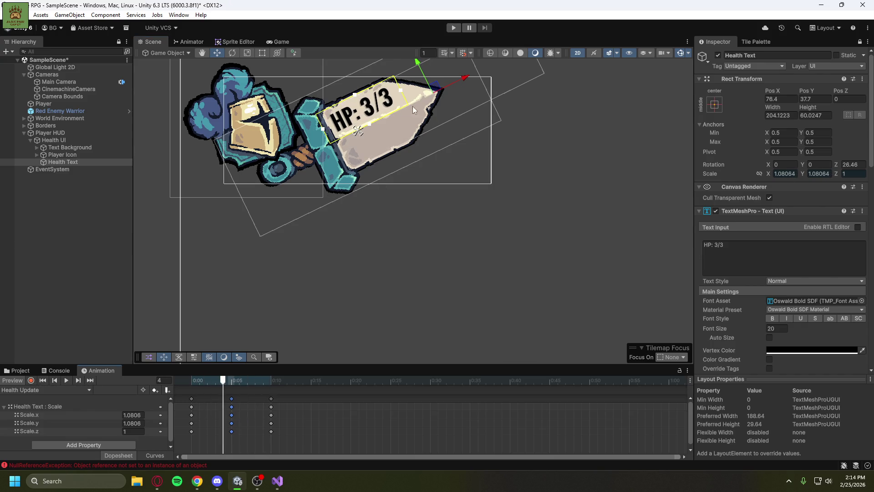
click(248, 53)
click(235, 53)
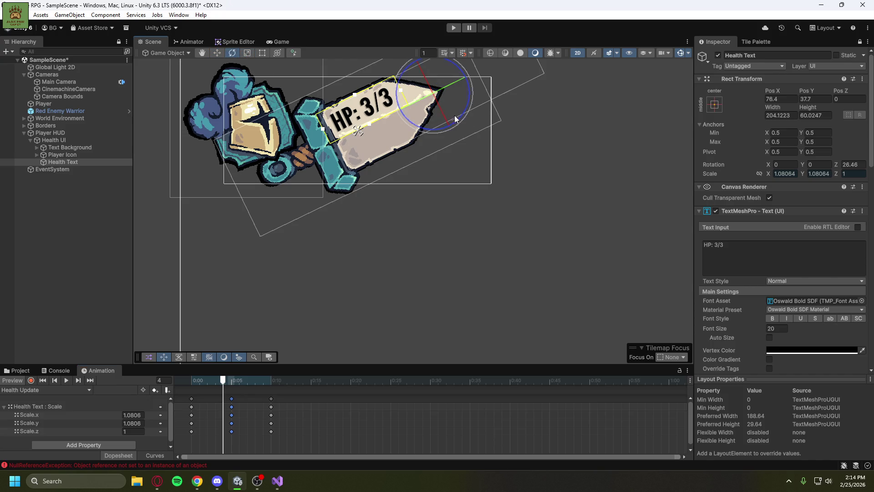
drag(557, 138, 532, 200)
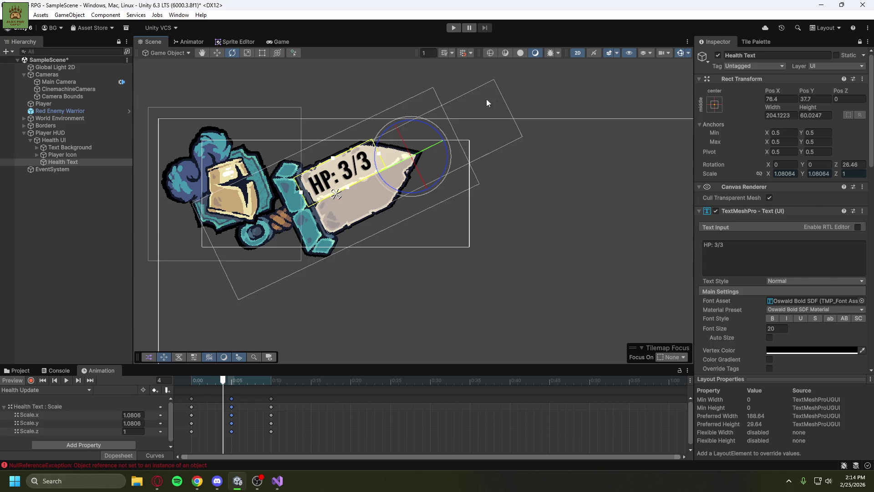
click(247, 55)
click(261, 54)
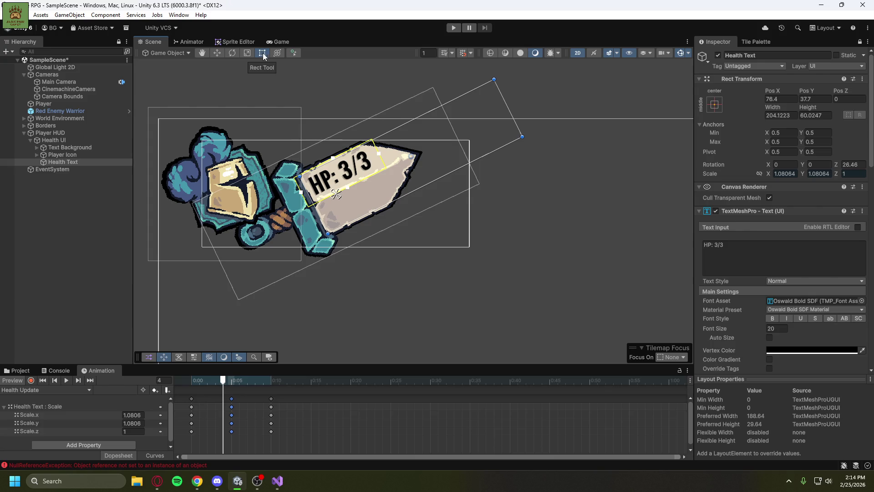
Resize the Health Text rect with the Rect Tool until HP: 3/3 fits one line.
drag(511, 107, 506, 110)
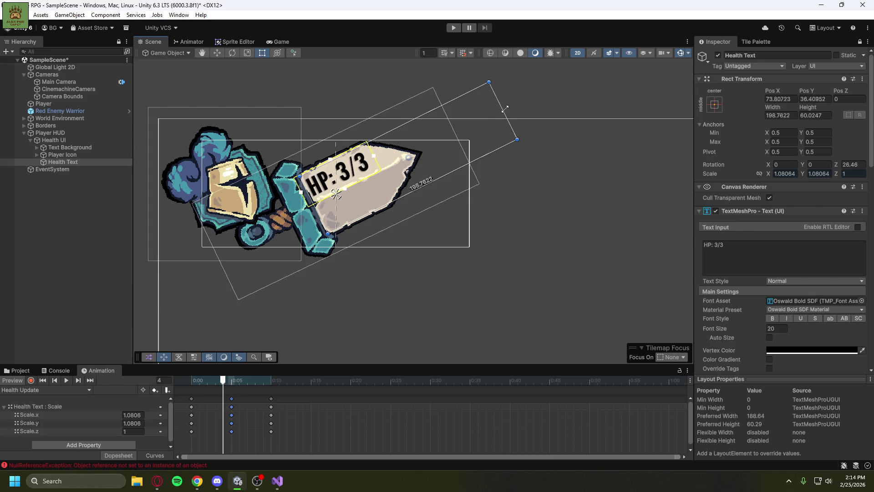
drag(375, 154, 516, 132)
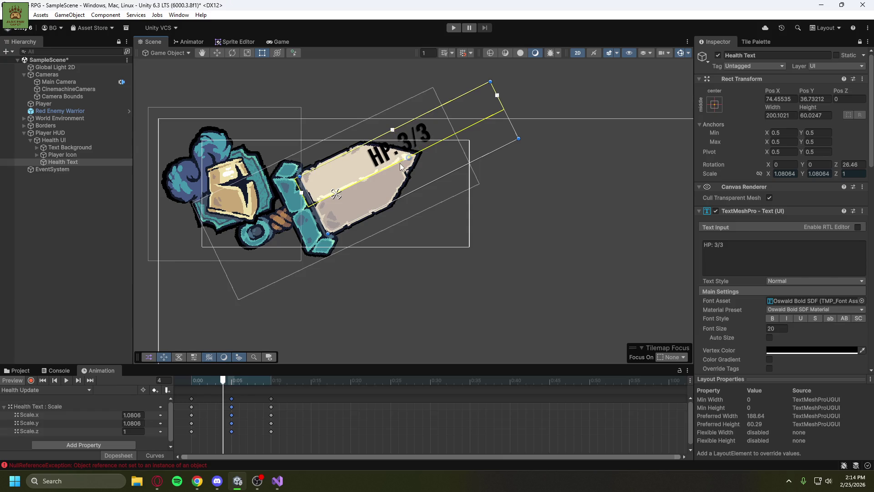
drag(407, 159, 427, 185)
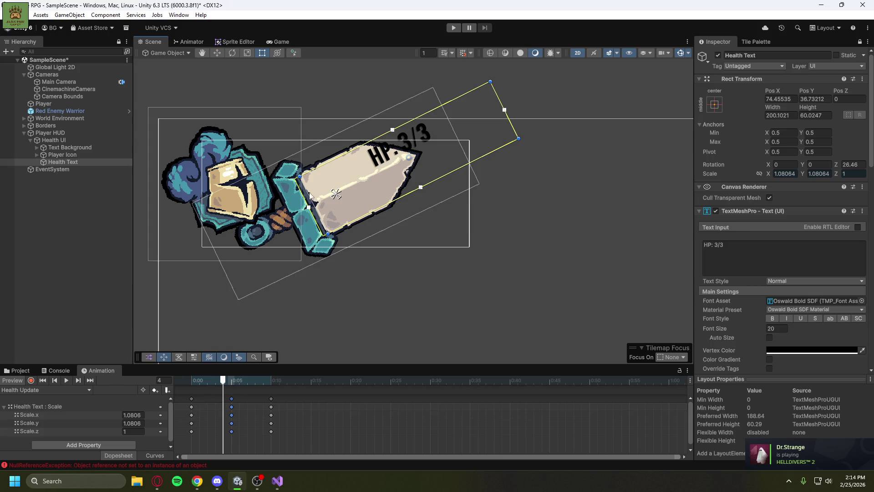
drag(310, 210, 318, 212)
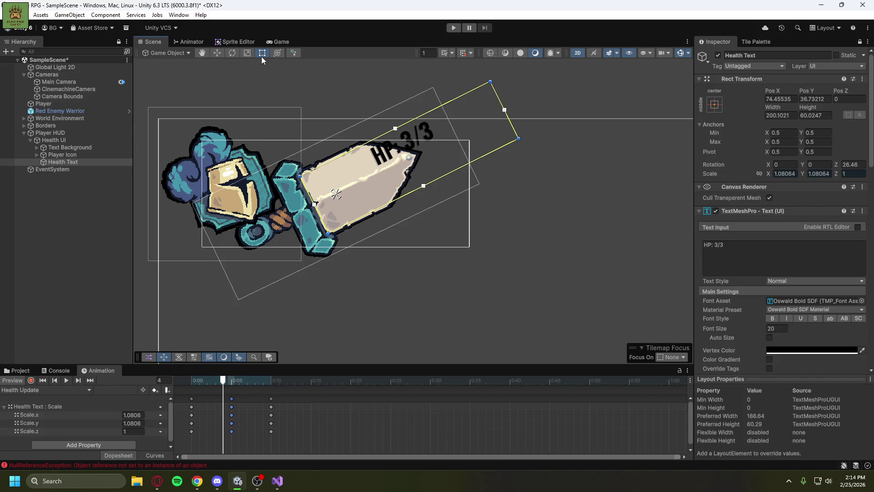
drag(505, 112, 381, 153)
mouse_move(505, 111)
mouse_down()
mouse_move(478, 125)
mouse_move(519, 104)
mouse_up()
mouse_move(403, 177)
mouse_down()
mouse_move(549, 159)
mouse_move(655, 106)
mouse_up()
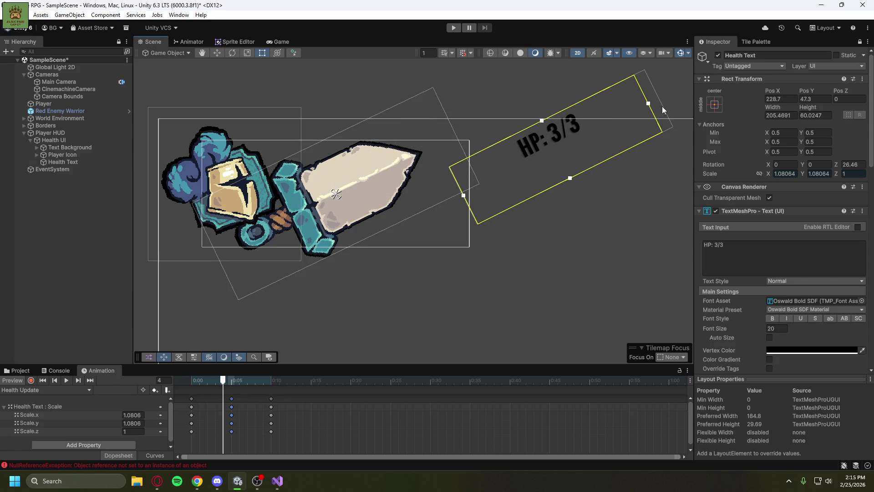
click(217, 53)
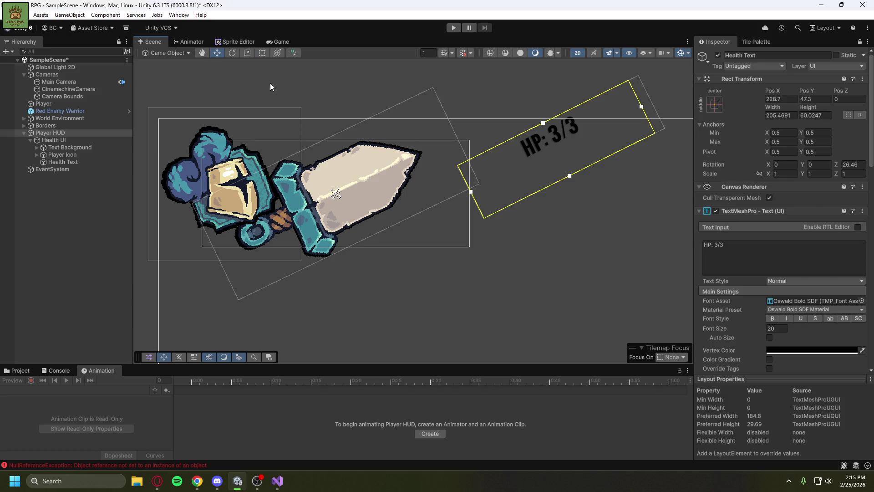
Move Health Text back onto the sword blade and narrow its rect around HP: 3/3.
click(559, 147)
mouse_move(577, 138)
mouse_down()
mouse_move(383, 160)
mouse_move(354, 175)
mouse_up()
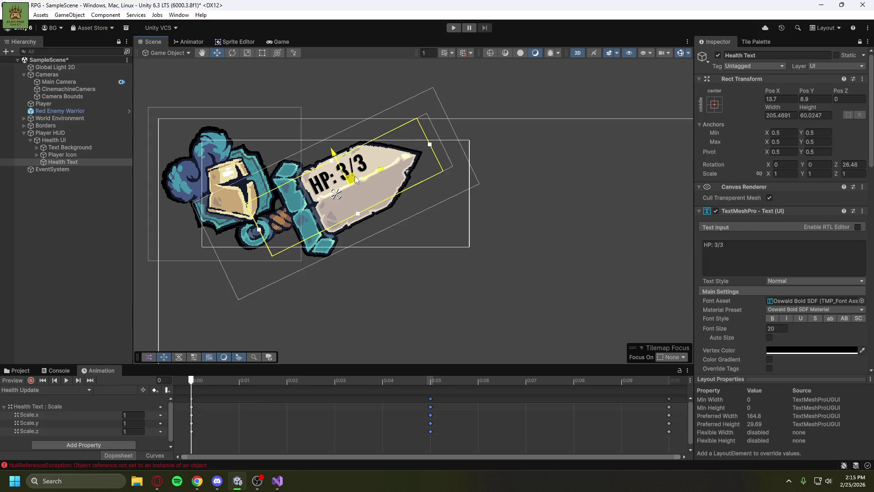
click(261, 52)
mouse_move(438, 135)
mouse_down()
mouse_move(378, 165)
mouse_move(463, 142)
mouse_move(437, 145)
mouse_up()
mouse_move(261, 230)
mouse_down()
mouse_move(382, 168)
mouse_move(463, 142)
mouse_up()
drag(377, 170, 397, 168)
drag(453, 121, 461, 129)
drag(276, 222, 264, 227)
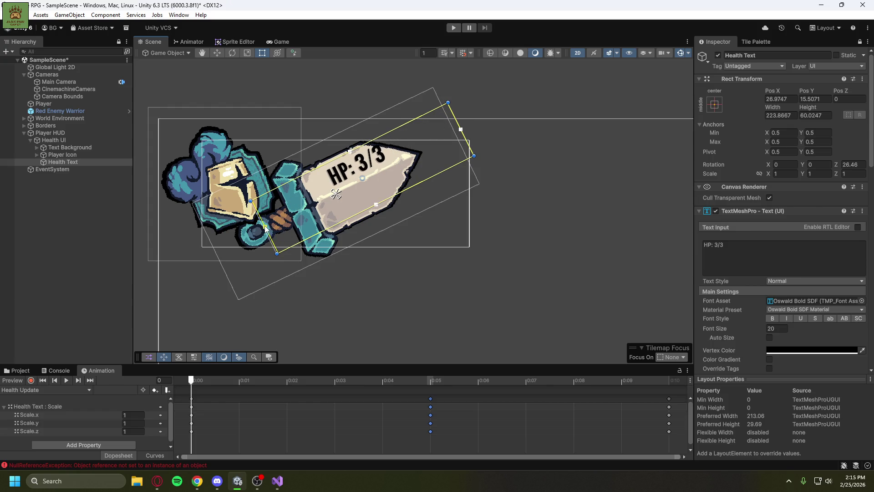
mouse_move(258, 214)
mouse_down()
mouse_move(386, 176)
mouse_move(386, 133)
mouse_move(386, 163)
mouse_move(347, 182)
mouse_up()
click(219, 55)
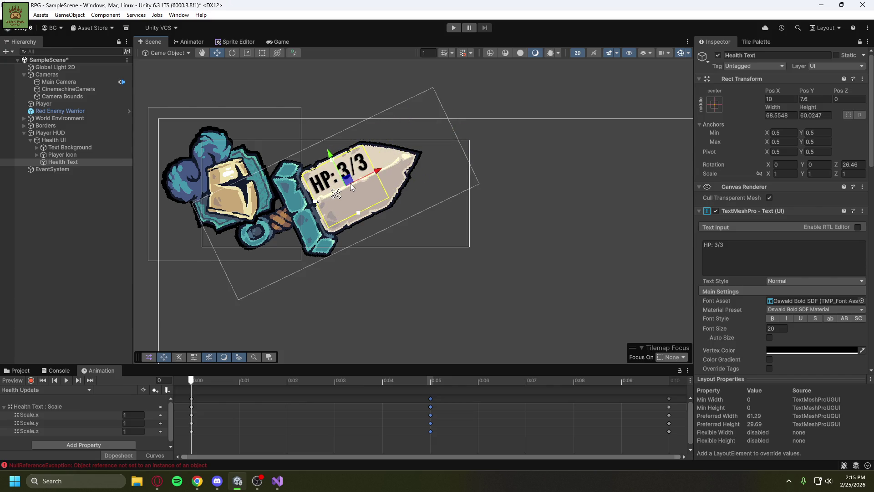
Set the text alignment to Left and Middle, trim the rect, and preview the animation.
click(261, 53)
drag(373, 165, 386, 159)
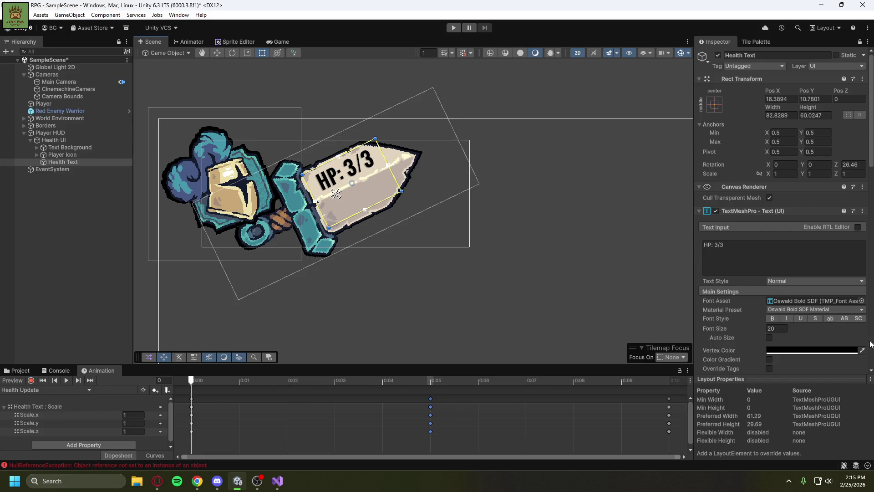
scroll(796, 273, down, 5)
click(770, 315)
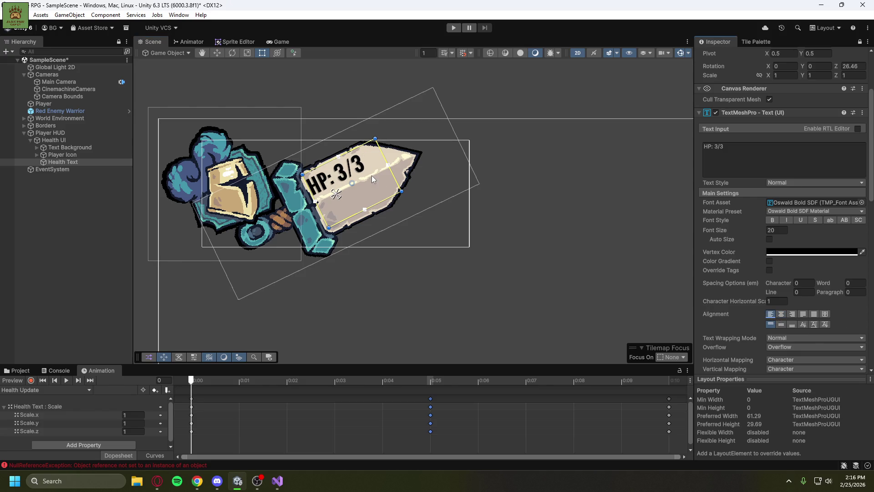
click(385, 157)
drag(385, 157, 384, 163)
click(792, 314)
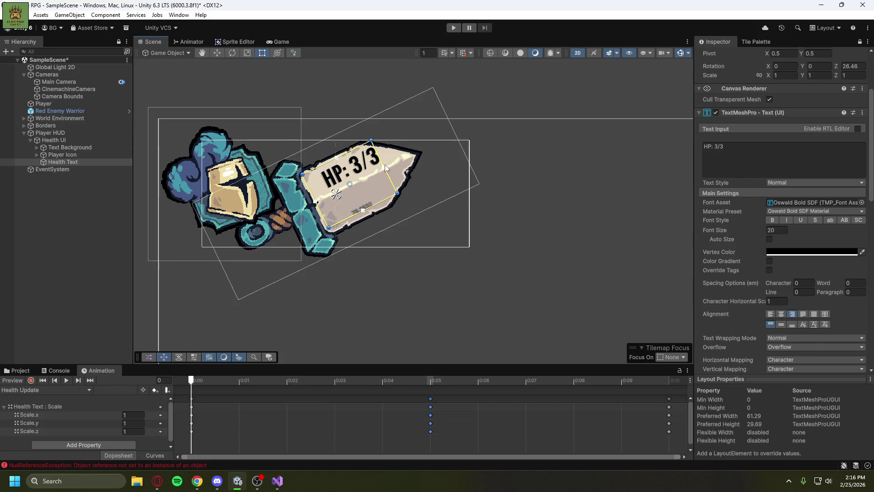
click(770, 313)
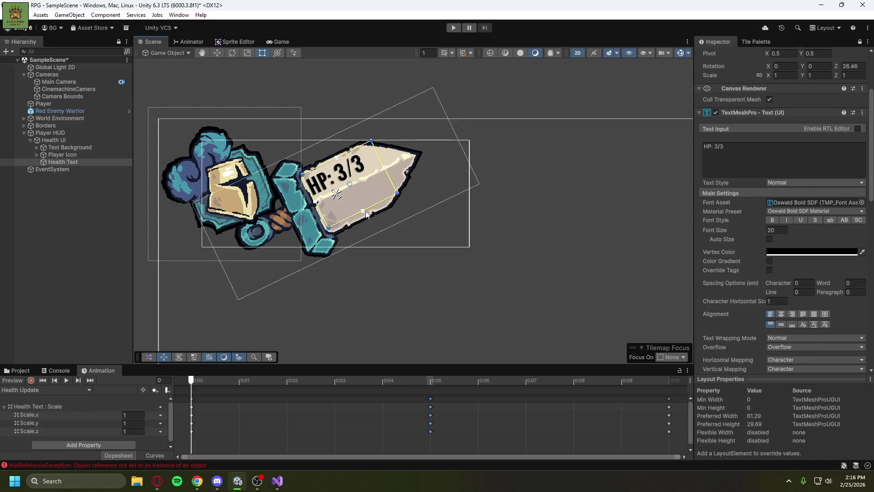
drag(353, 216, 342, 186)
click(780, 324)
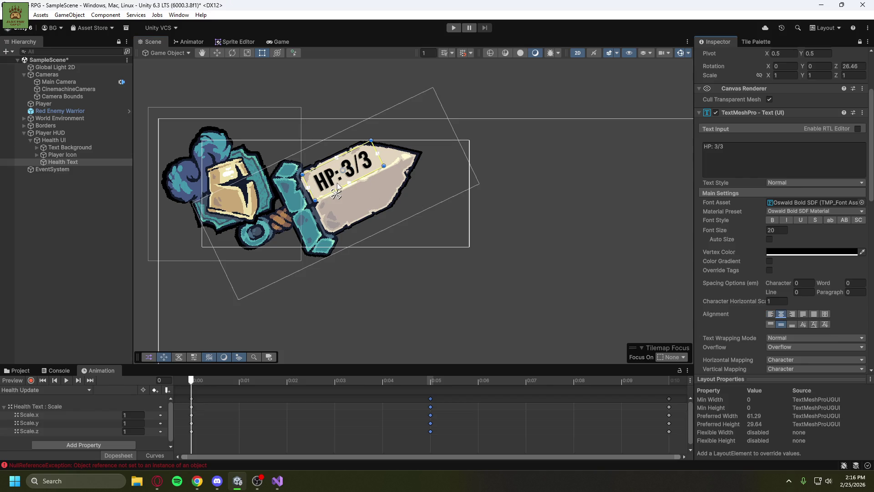
drag(308, 189, 307, 183)
click(66, 383)
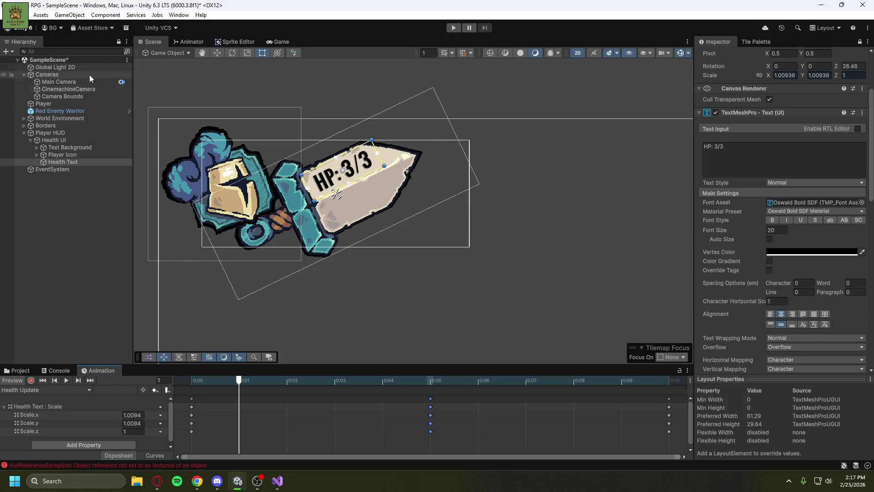
Deselect Health Text and save SampleScene with Ctrl+S.
click(66, 232)
key(ctrl+s)
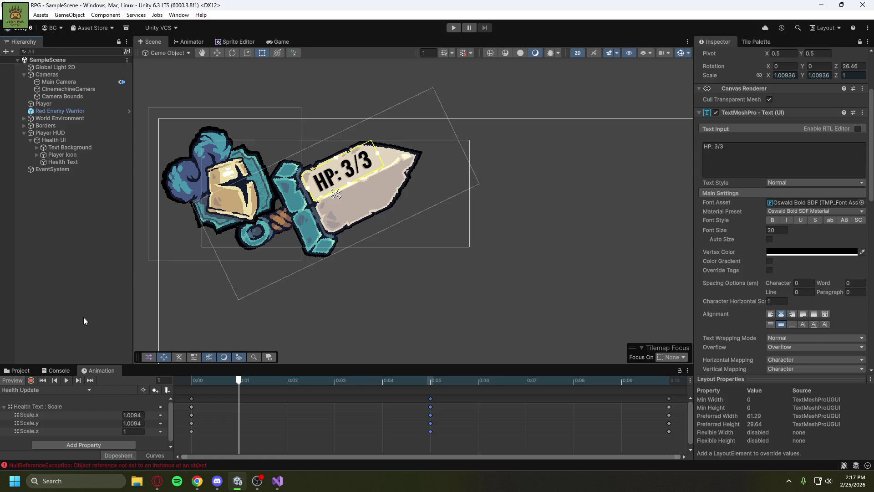
Turn off Loop Time on the Health Update clip and bring up the Animator.
click(20, 371)
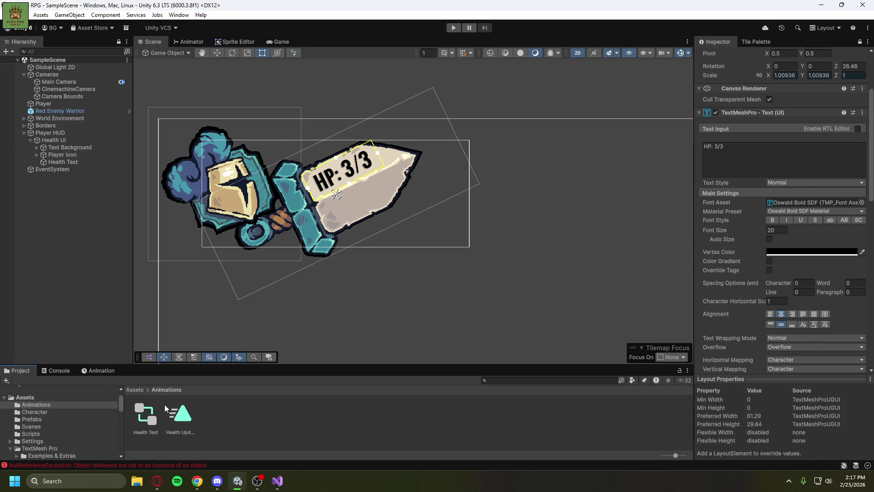
click(178, 418)
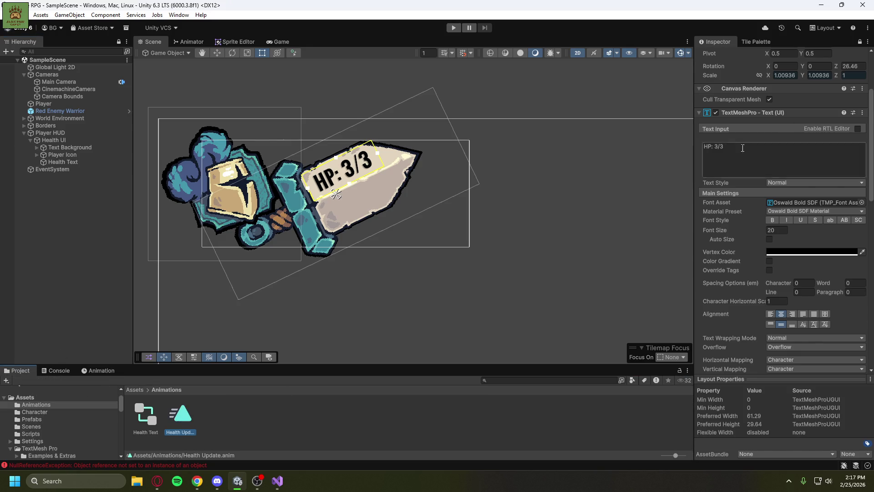
click(859, 42)
click(770, 82)
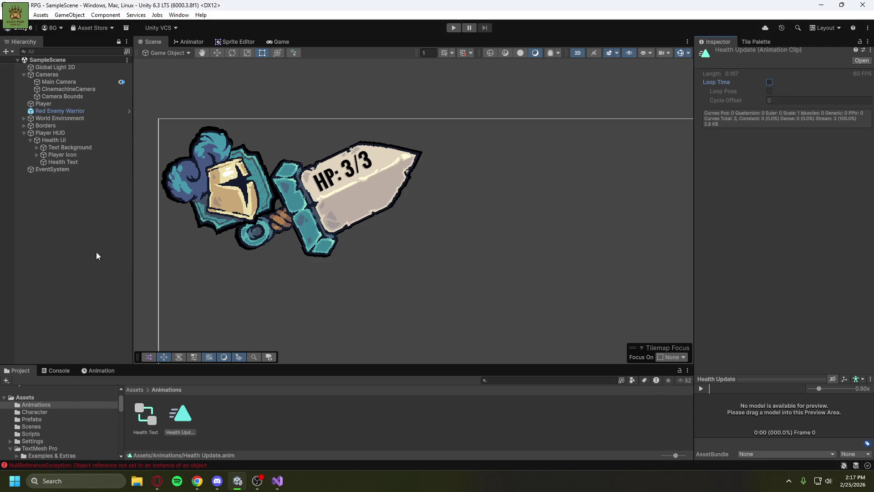
click(184, 43)
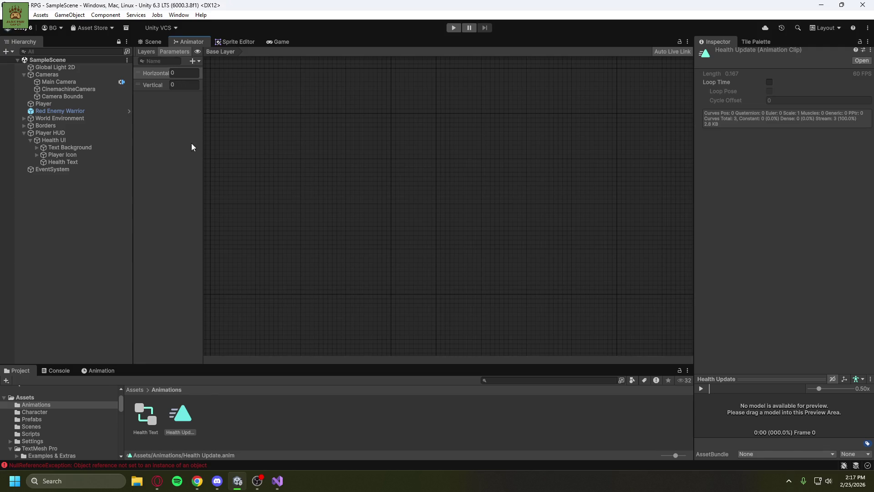
Look over the Animator's layers and parameters, the Health Text controller and Health Update clip.
click(186, 427)
click(291, 154)
click(149, 51)
click(165, 50)
click(153, 51)
drag(201, 51, 154, 45)
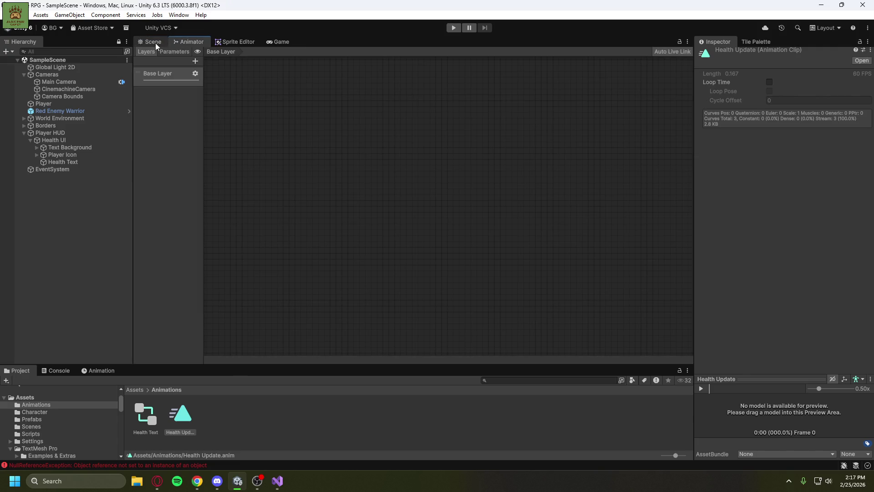
click(144, 406)
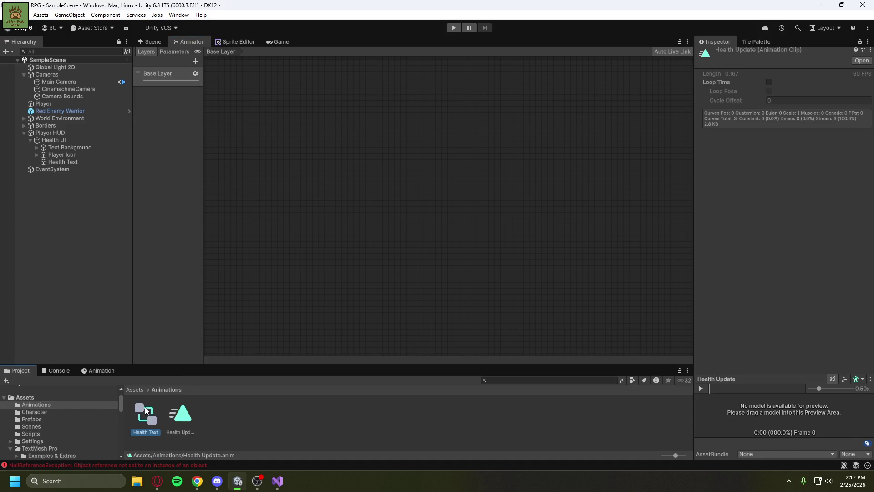
scroll(310, 182, up, 1)
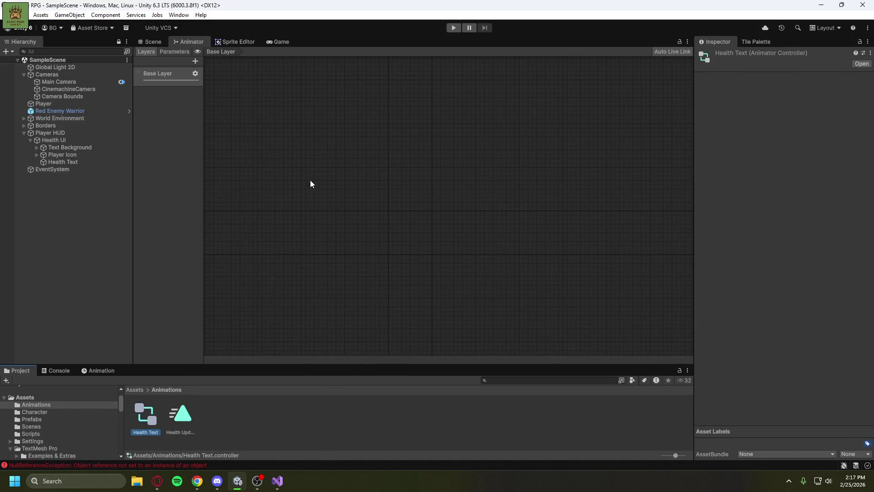
click(182, 412)
scroll(296, 219, down, 2)
Bring the tutorial browser forward and resume it toward 6:59.
mouse_move(163, 481)
click(203, 438)
click(297, 251)
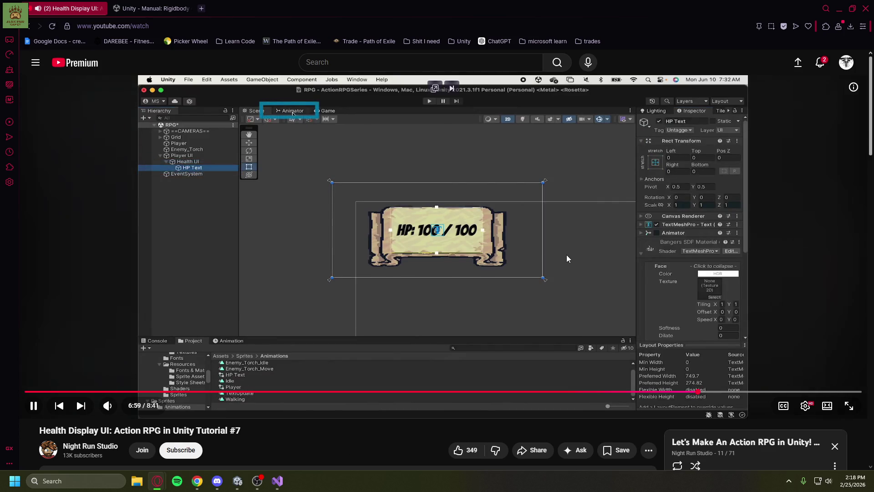
Pause the tutorial, return to Unity, and select Health Text with the Animator showing.
click(376, 336)
click(237, 481)
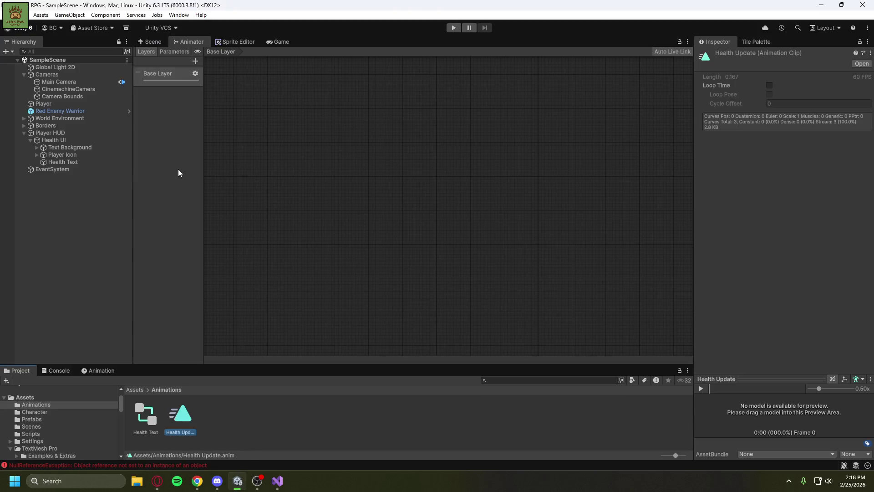
click(64, 161)
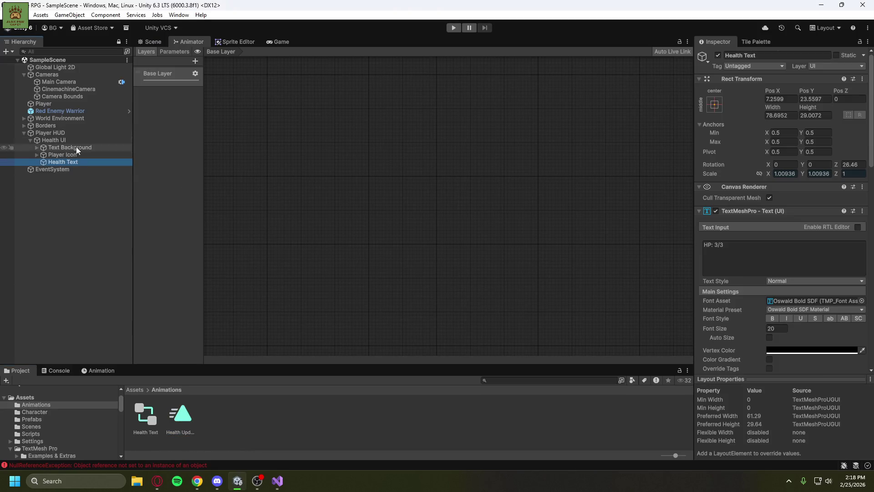
click(185, 41)
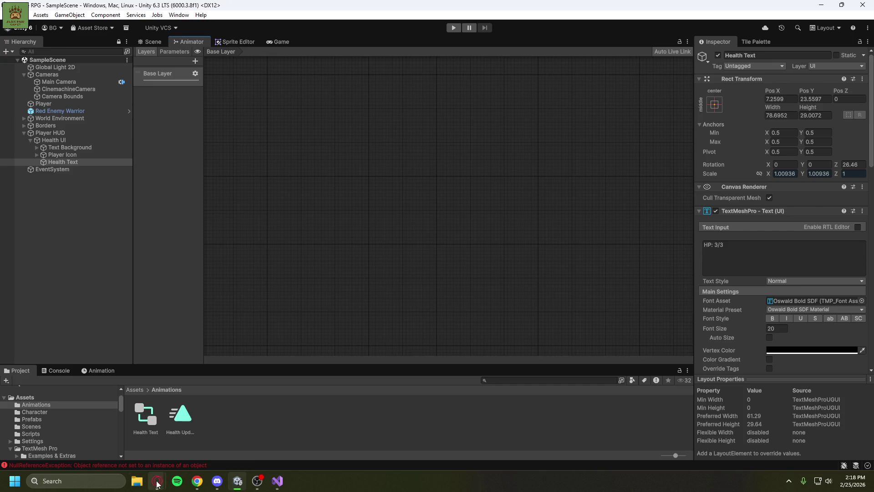
Watch the tutorial up to its Create State step, then switch back to Unity.
mouse_move(157, 482)
click(231, 419)
click(340, 257)
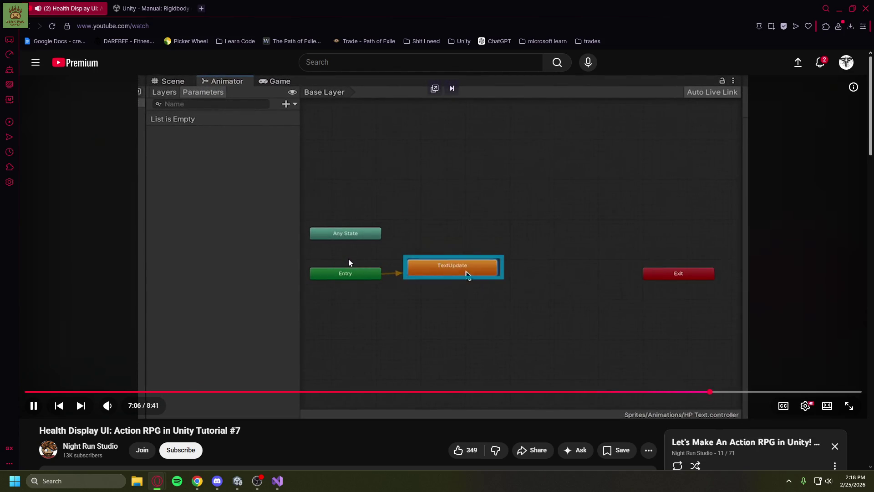
click(359, 312)
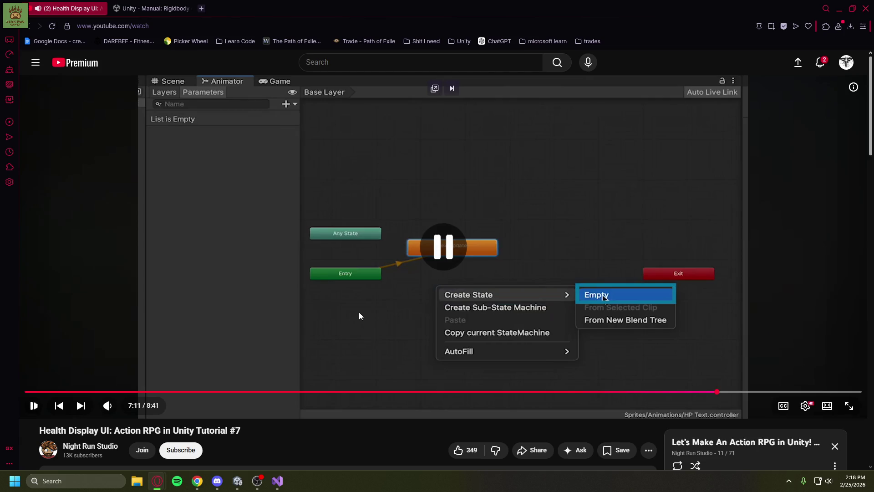
click(254, 482)
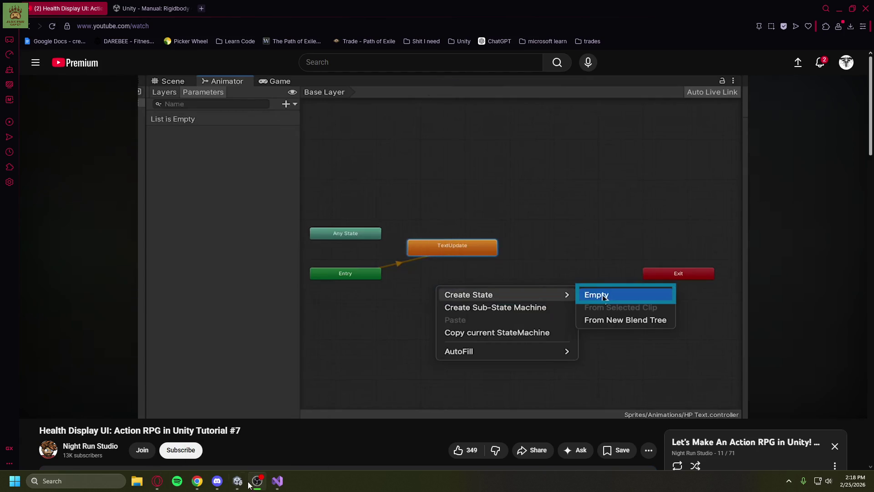
click(238, 481)
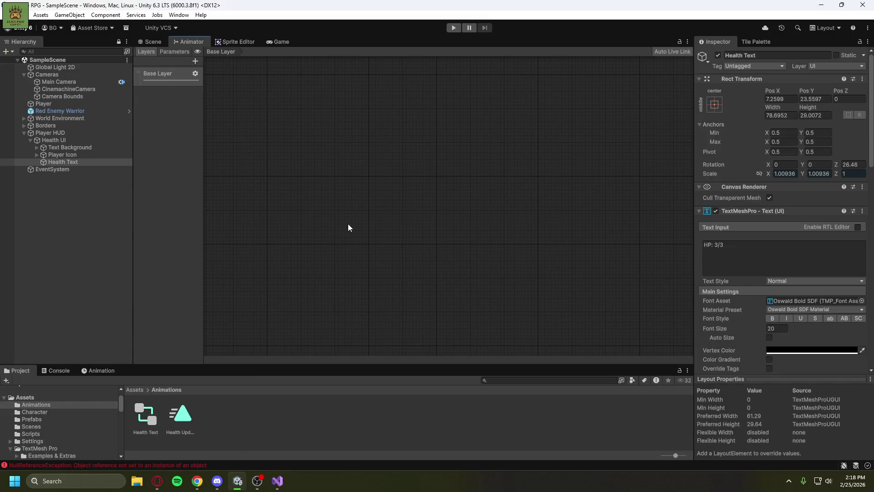
Select Health Text and add an empty state to its Animator base layer.
click(180, 415)
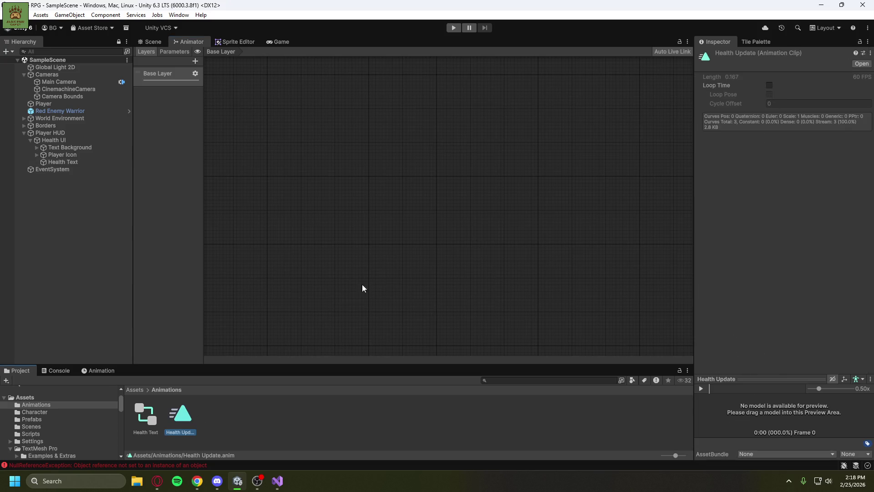
click(79, 162)
click(146, 42)
click(180, 38)
right_click(300, 168)
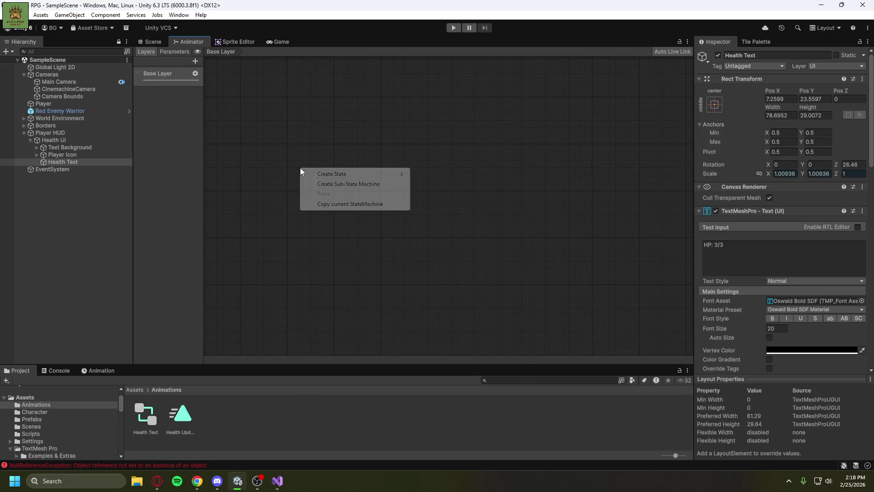
mouse_move(343, 178)
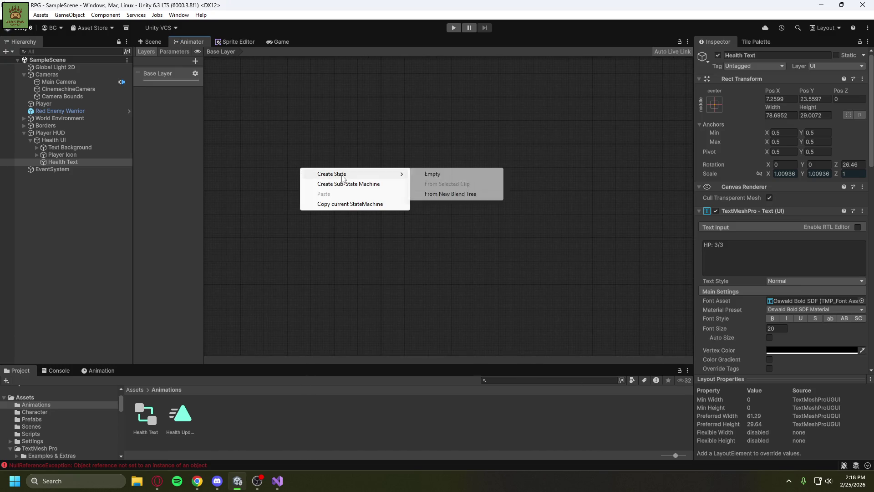
click(449, 175)
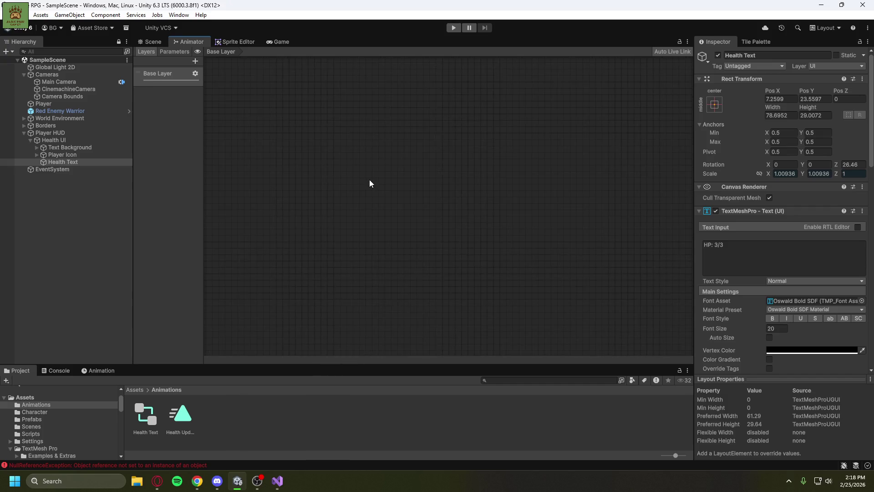
Add another state from a new Blend Tree to the graph.
right_click(303, 269)
click(184, 74)
click(196, 74)
click(174, 92)
click(172, 52)
right_click(288, 192)
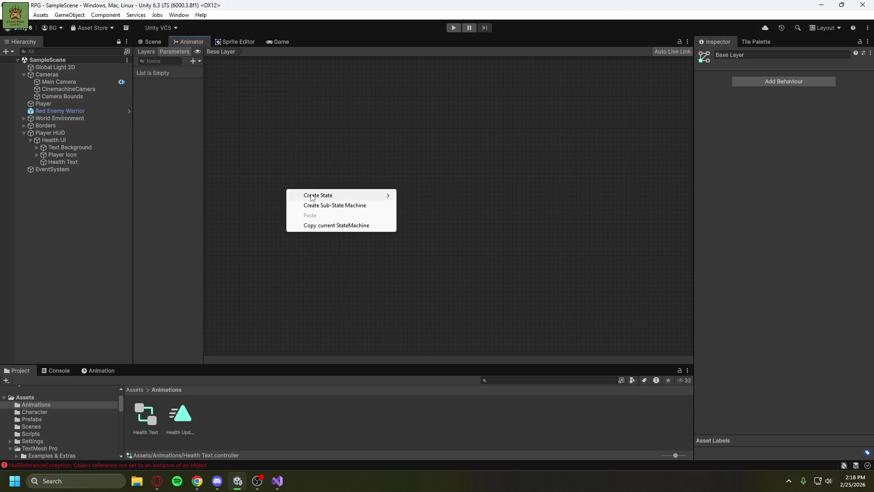
mouse_move(313, 196)
click(447, 216)
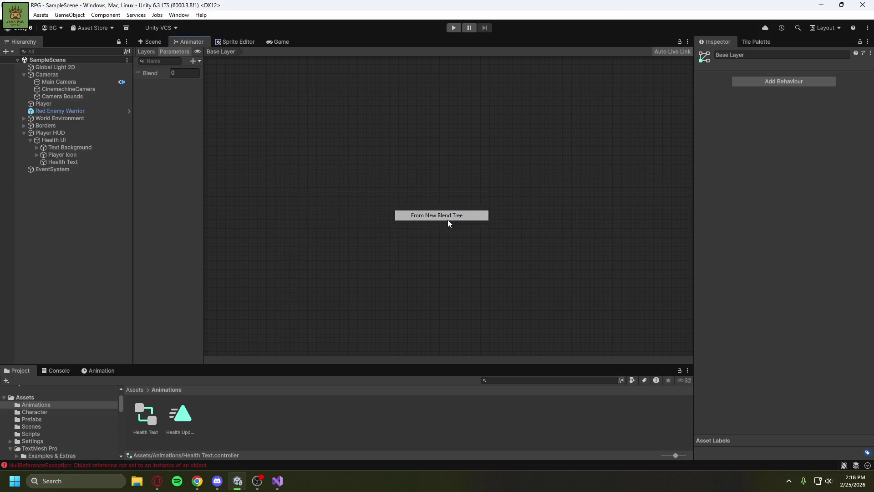
Delete the stray Blend parameter and confirm the deletion.
key(ctrl+a)
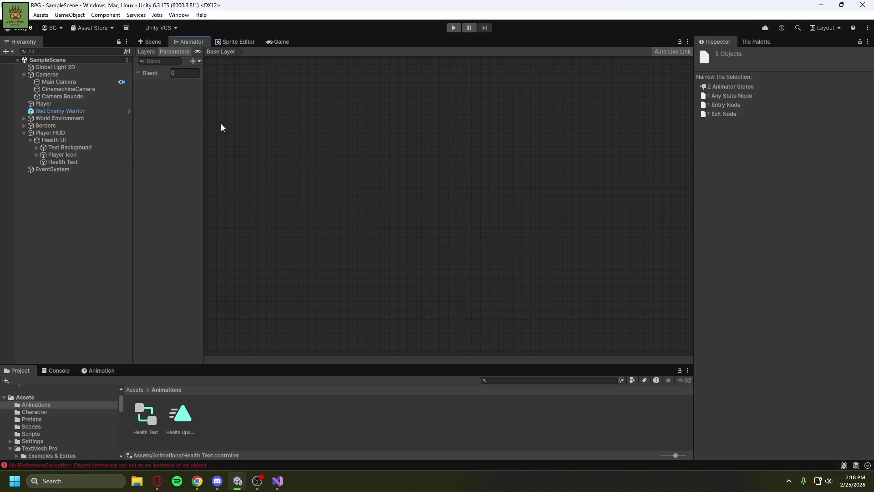
click(147, 73)
key(Delete)
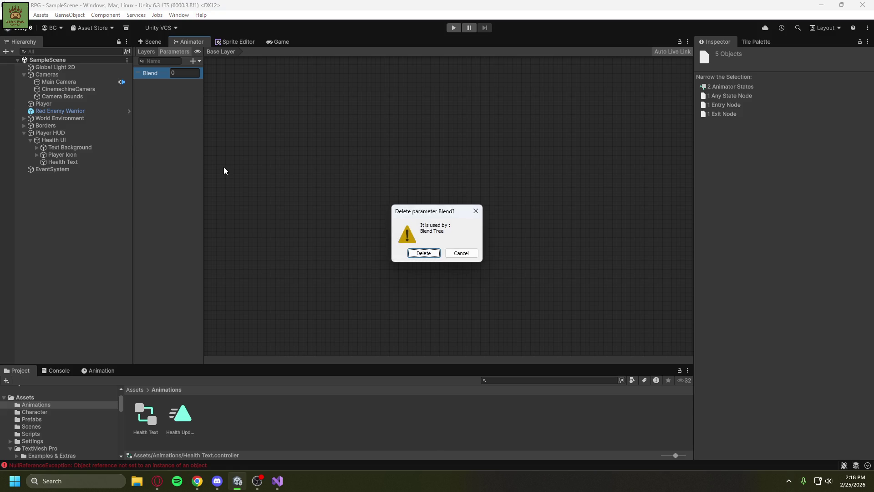
click(425, 253)
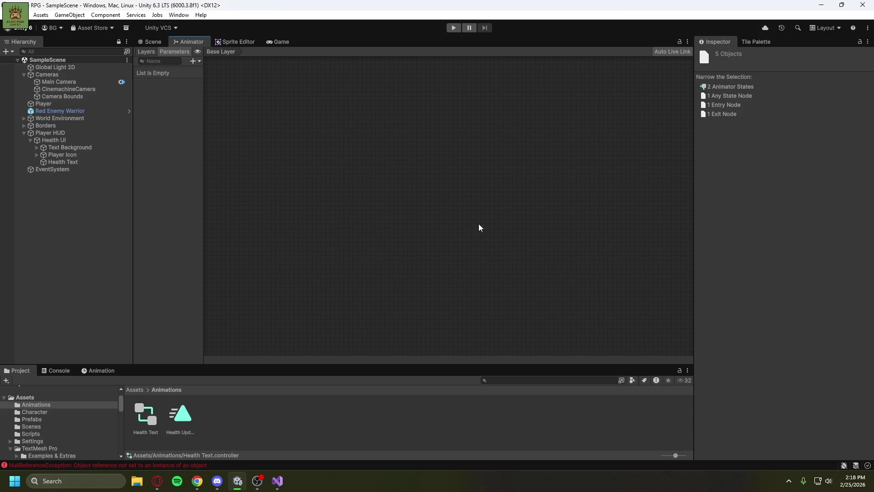
click(721, 114)
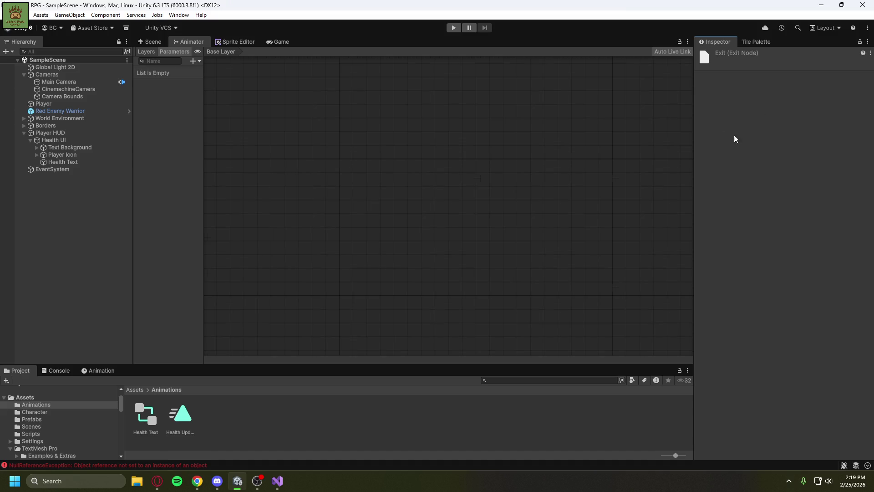
Switch the Animator to its Layers list and reselect Health Text in the Hierarchy.
scroll(479, 255, down, 1)
click(146, 51)
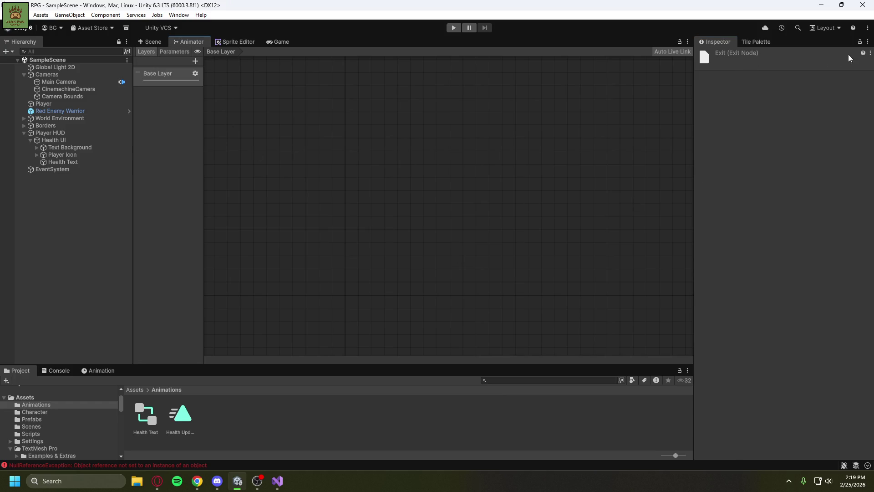
click(870, 53)
click(544, 156)
scroll(491, 201, down, 3)
scroll(384, 223, up, 3)
click(50, 163)
scroll(407, 194, up, 2)
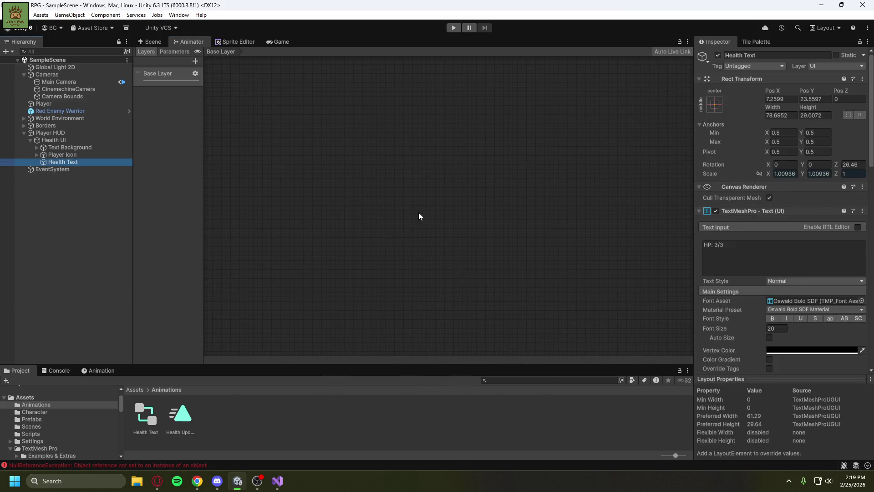
Rewind the tutorial to 5:04, then skip ahead to where it keys HP Text scale at 1.3.
mouse_move(157, 481)
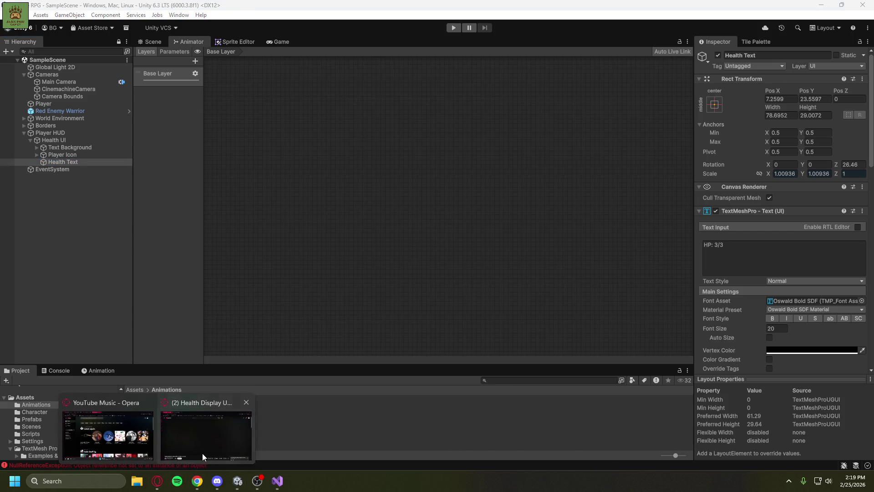
click(203, 453)
click(514, 392)
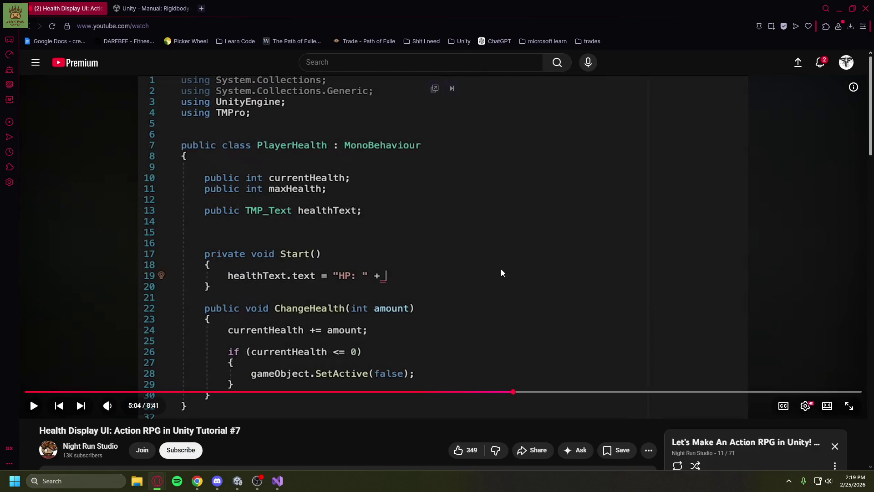
click(516, 249)
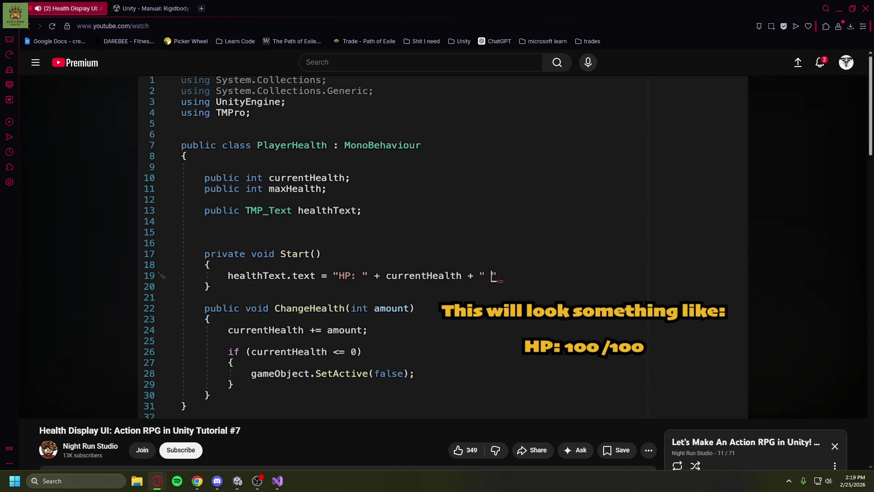
key(Right)
key(Right)
key(Right)
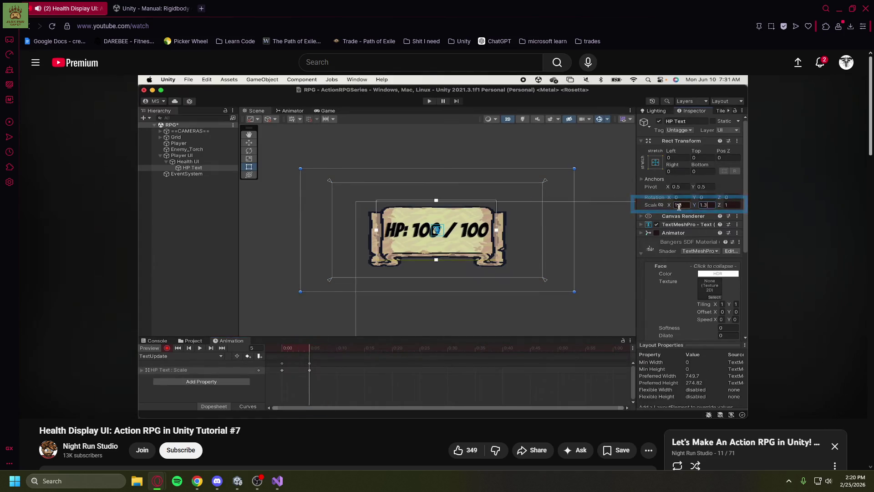
click(536, 227)
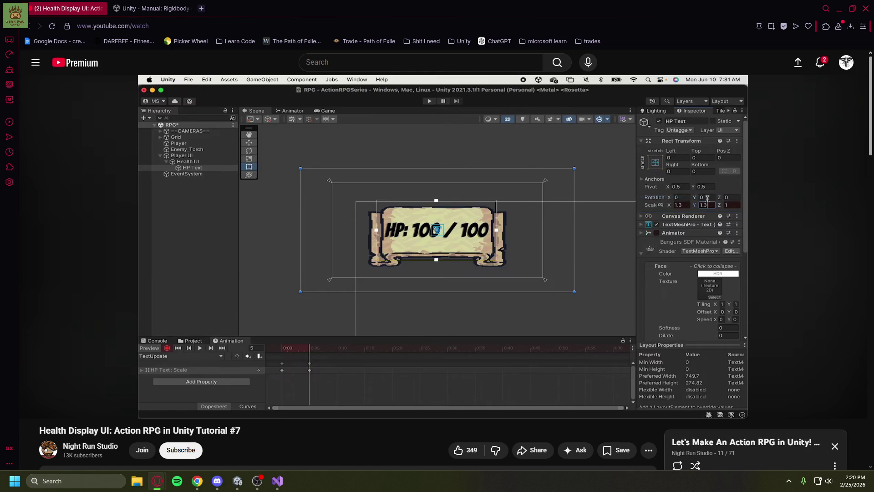
Play the tutorial through its scale pulse and pause on the TextUpdate state.
click(537, 225)
click(536, 226)
click(537, 226)
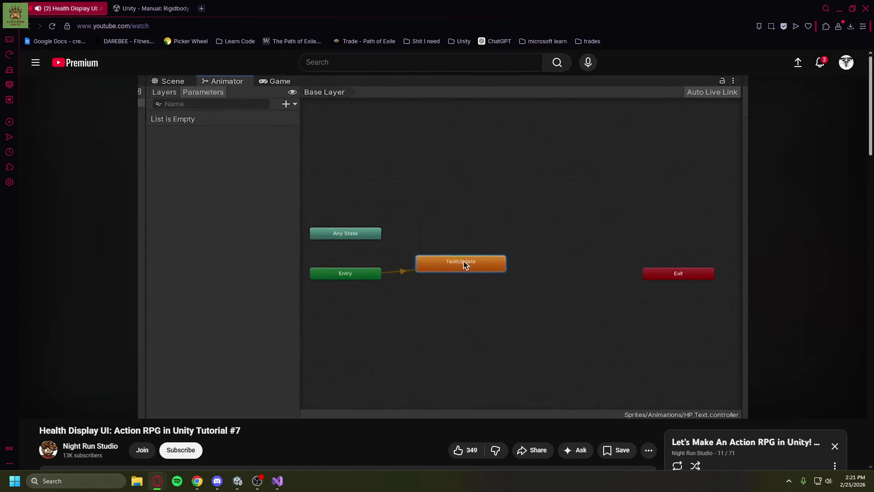
click(537, 230)
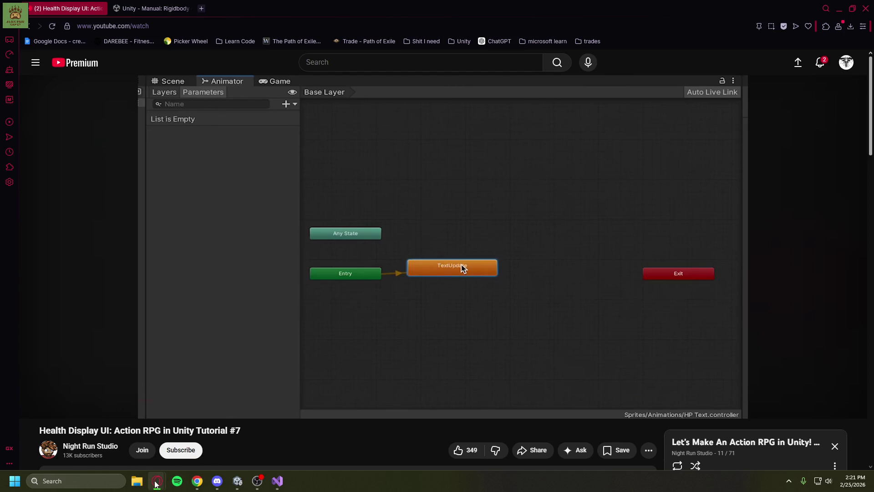
Return to the Unity editor and reselect the Health Text object.
click(238, 481)
click(69, 155)
click(68, 162)
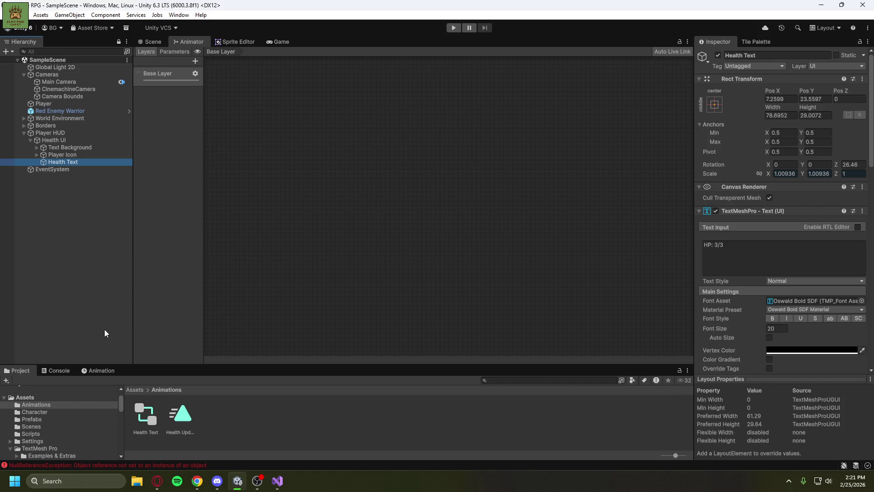
Inspect the old Health Update clip and Health Text controller in the Animations folder.
click(101, 371)
scroll(321, 408, down, 8)
scroll(308, 414, down, 8)
scroll(287, 415, down, 4)
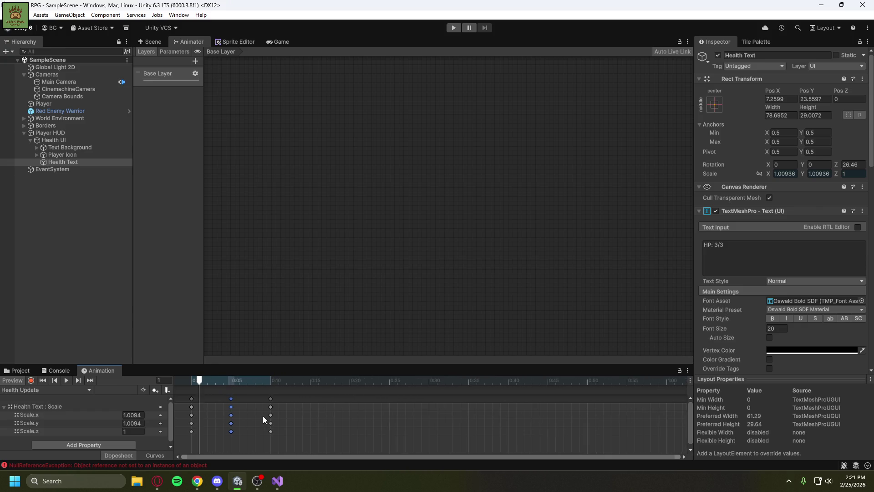
click(14, 372)
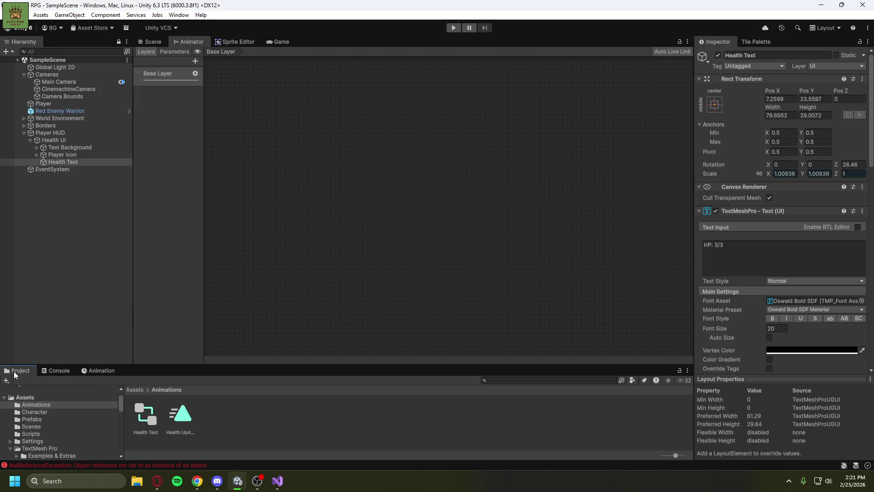
click(183, 420)
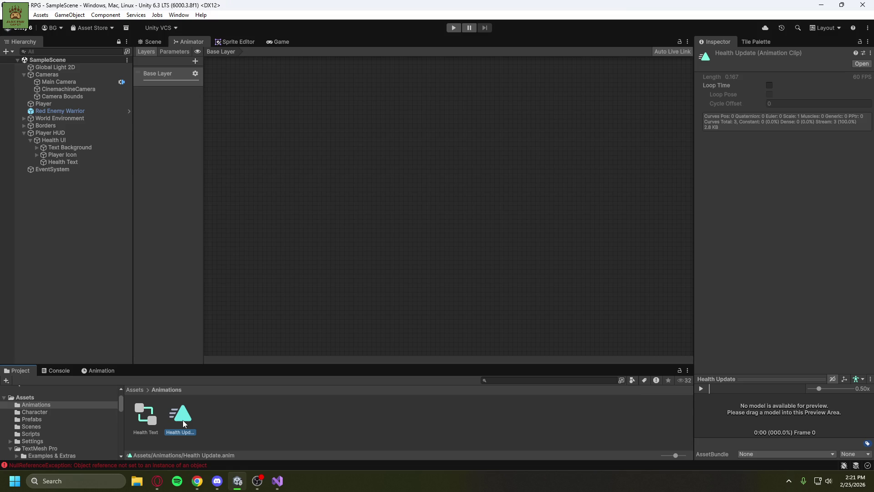
click(700, 388)
click(150, 417)
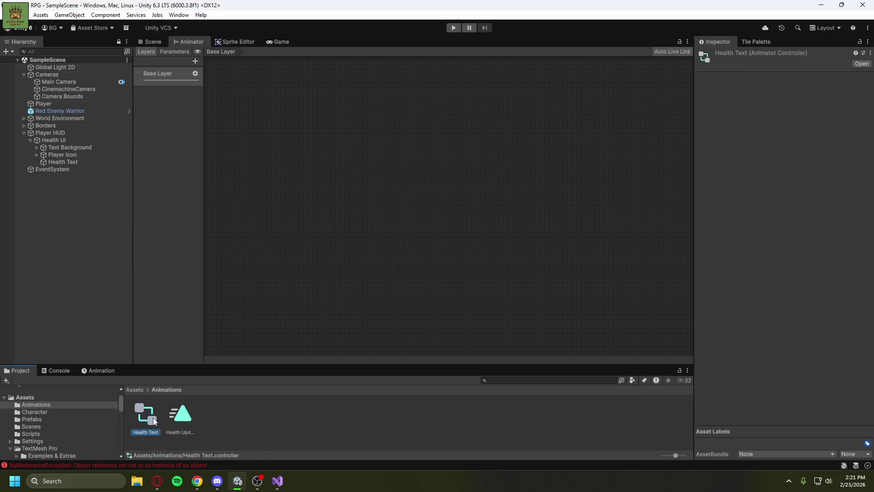
click(178, 422)
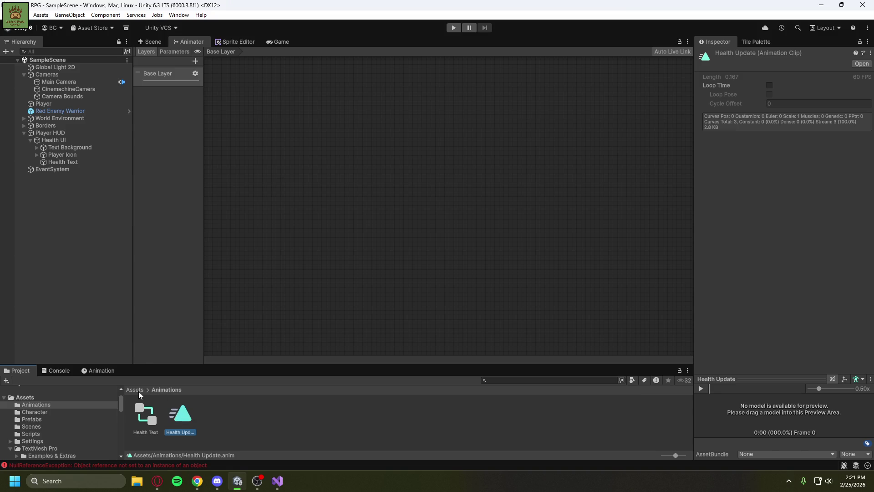
click(234, 411)
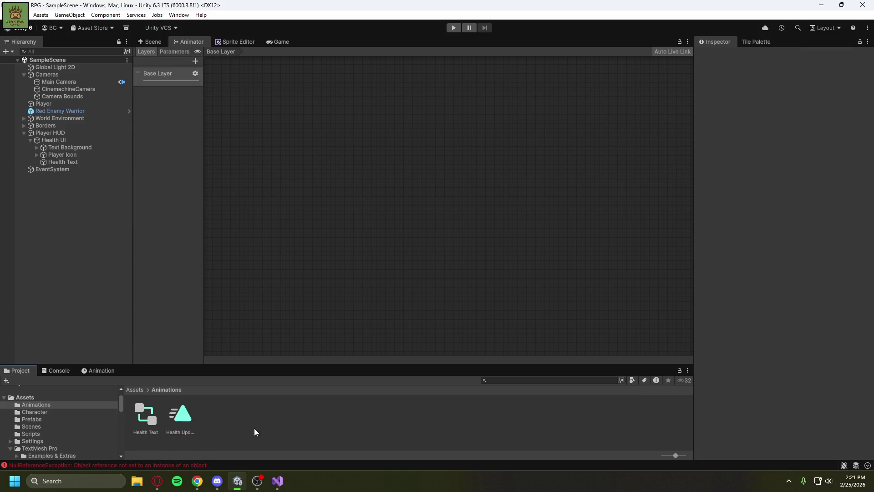
Delete the Health Text controller and Health Update clip together.
click(150, 418)
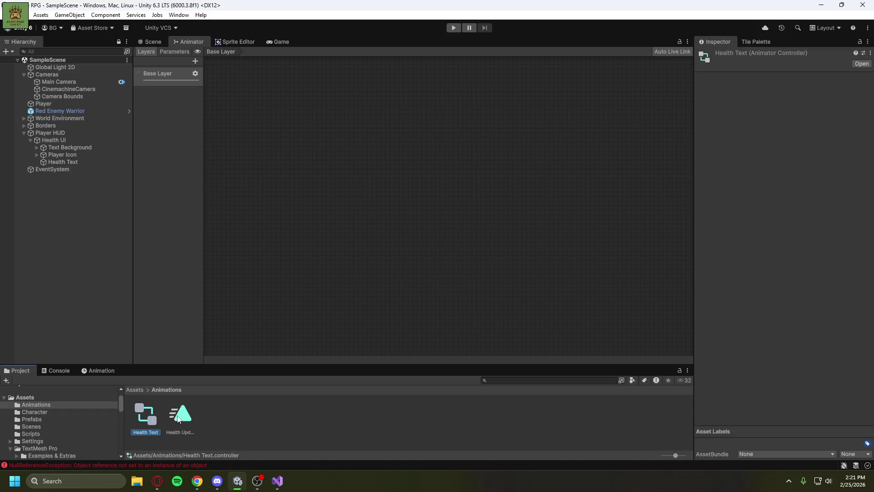
ctrl+click(195, 432)
key(Delete)
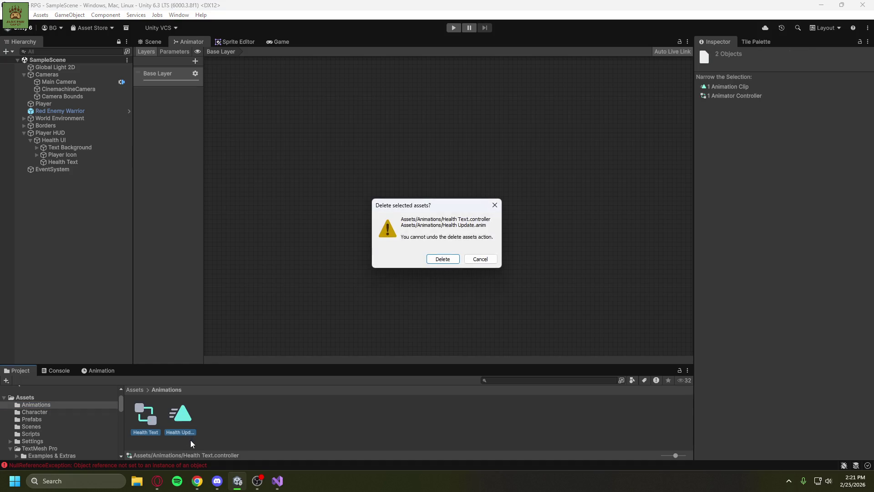
key(Return)
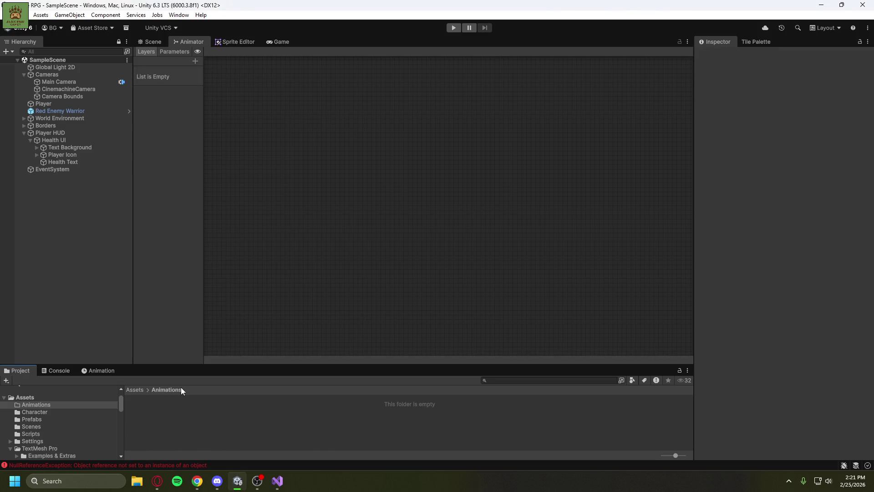
click(151, 43)
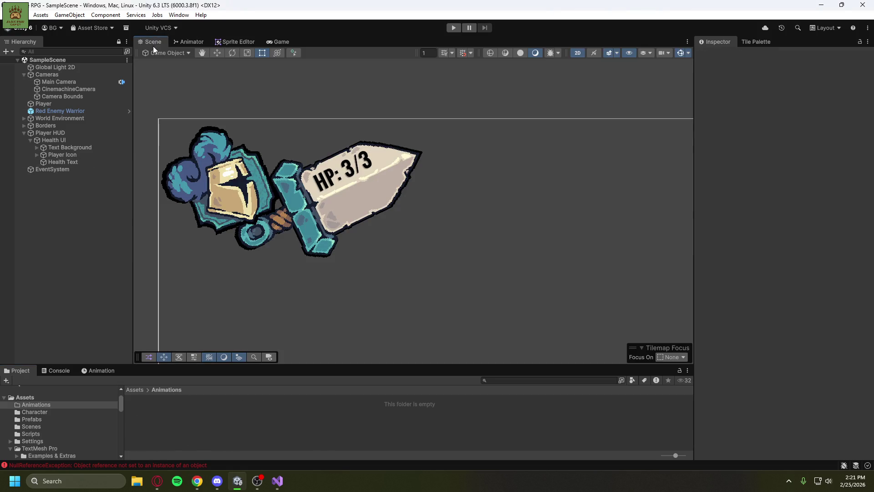
Create and save a new animation clip named HealthTextUpdate on Health Text.
click(80, 164)
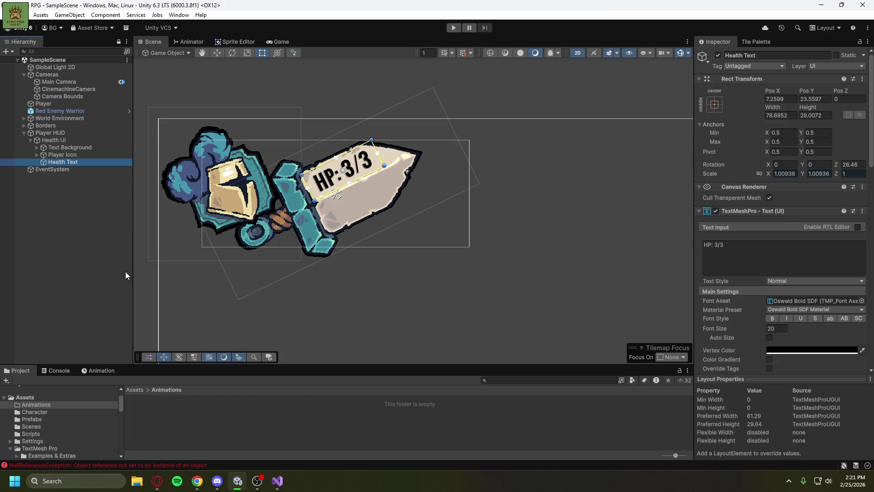
click(99, 370)
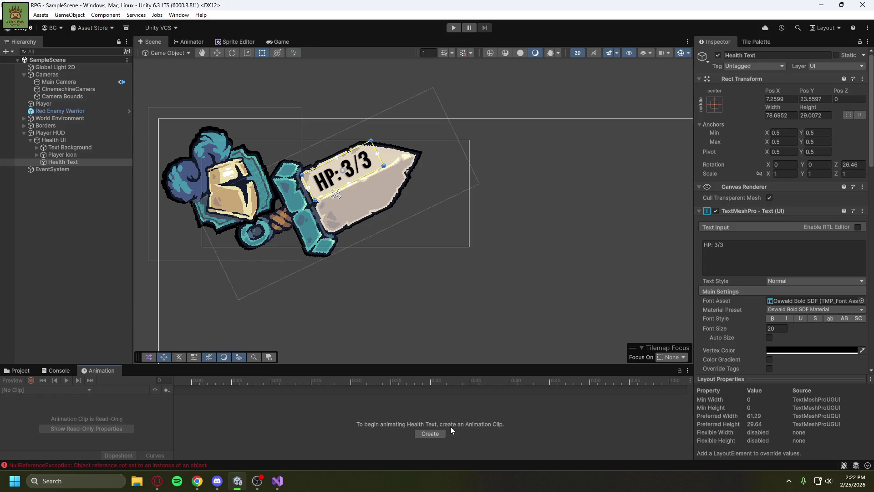
click(430, 430)
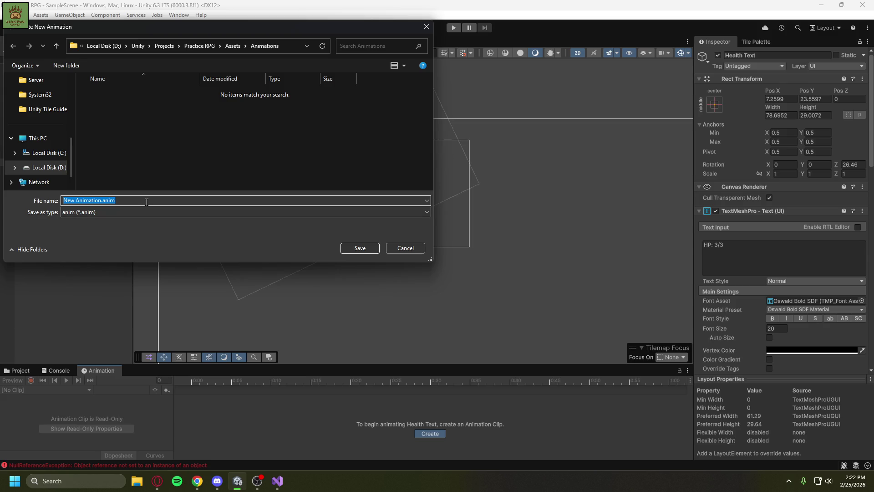
text(HealthText)
text(Update)
click(351, 248)
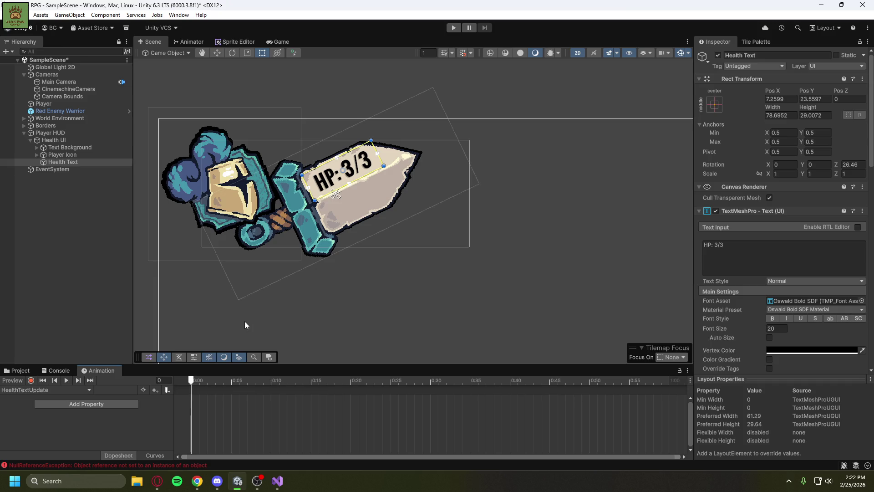
Record Health Text's Scale X and Y as 1.2 at frame 5.
click(231, 382)
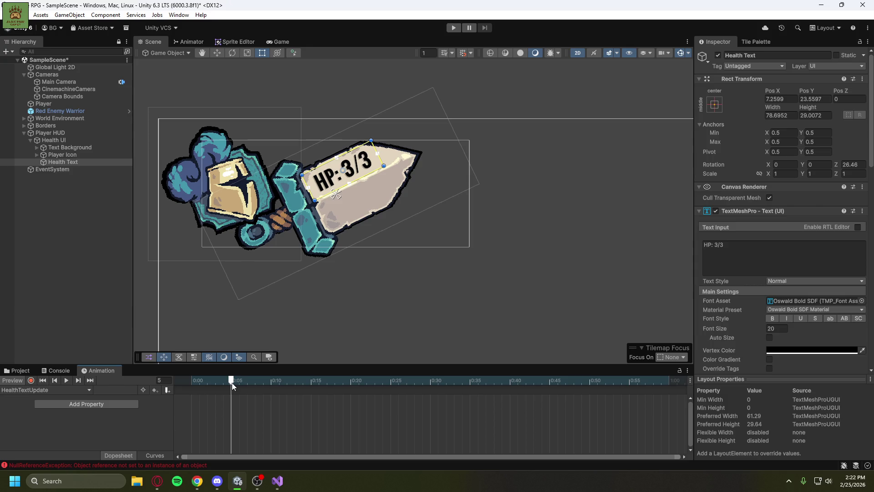
click(193, 381)
click(30, 380)
click(231, 381)
click(784, 175)
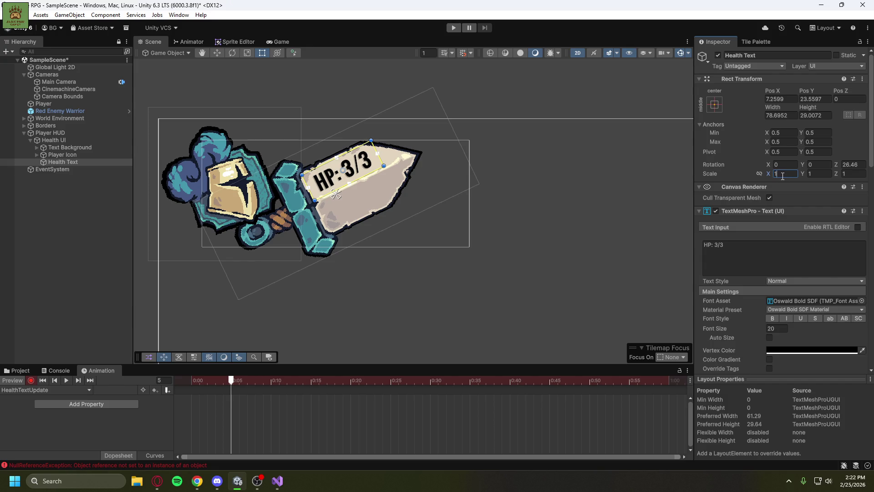
text(1.2)
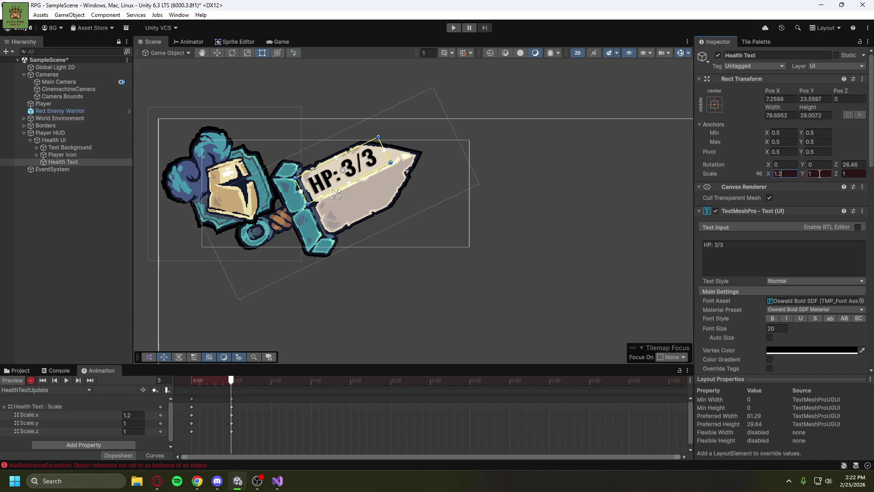
click(820, 174)
text(1.2)
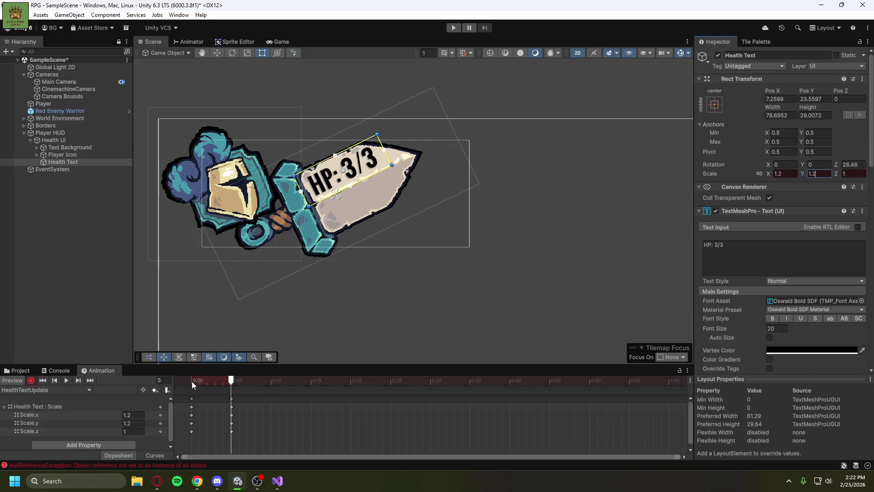
Copy the frame-0 scale keys to frame 10, stop recording, and preview the pulse.
click(192, 404)
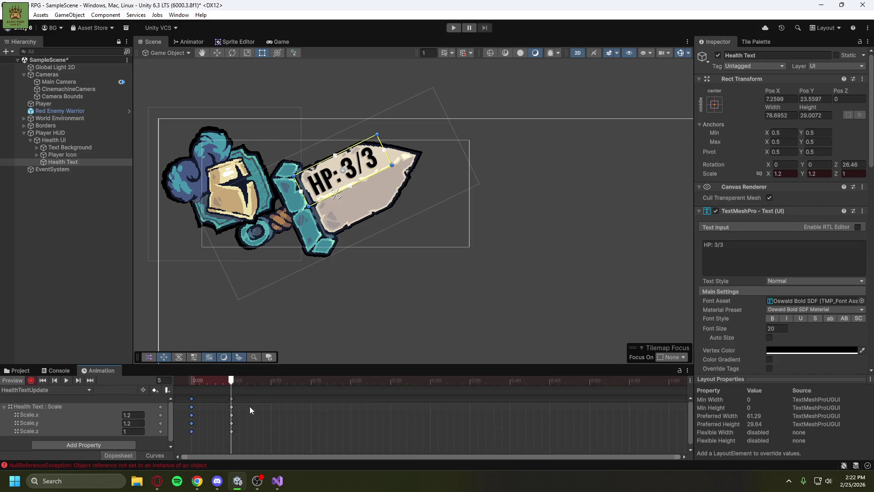
key(ctrl+z)
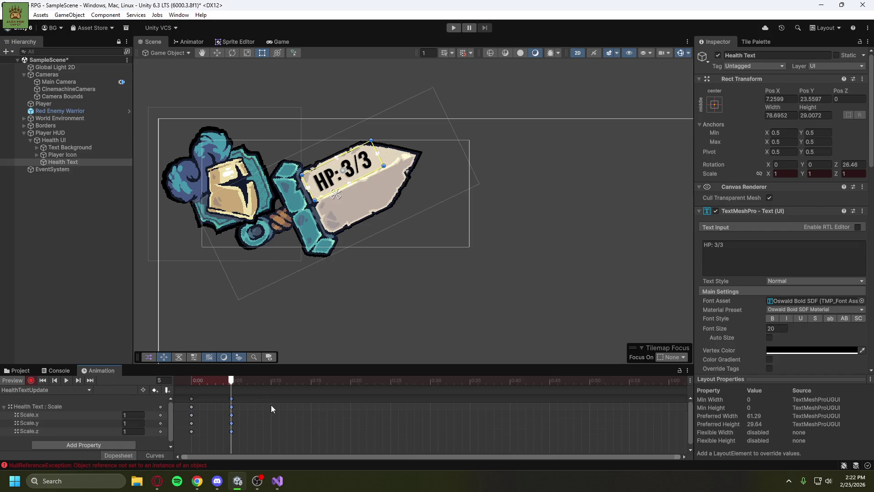
key(ctrl+y)
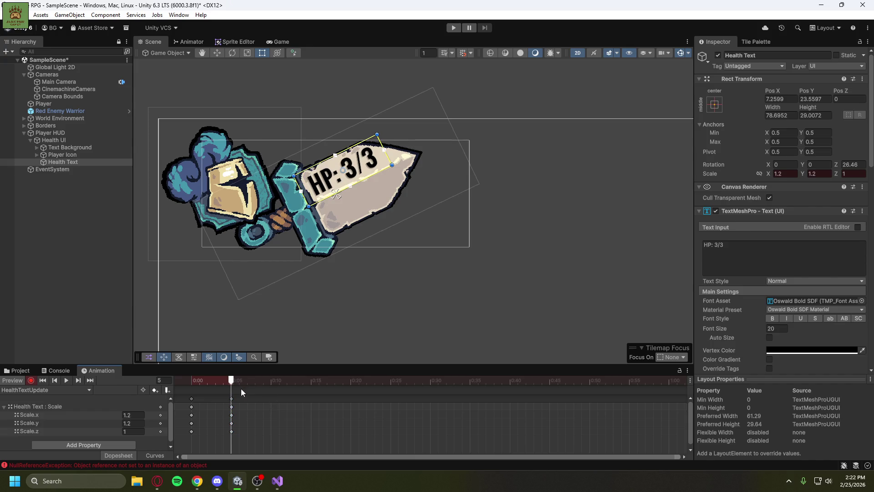
click(271, 381)
key(k)
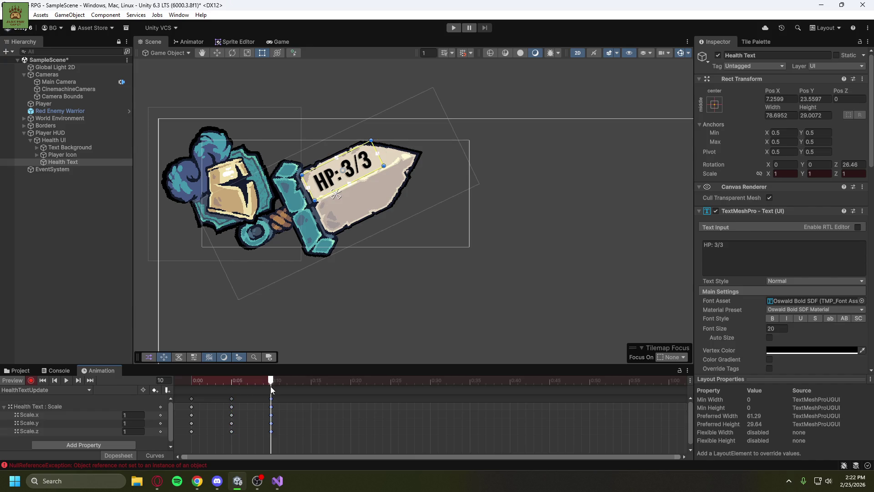
drag(264, 382, 192, 389)
click(73, 309)
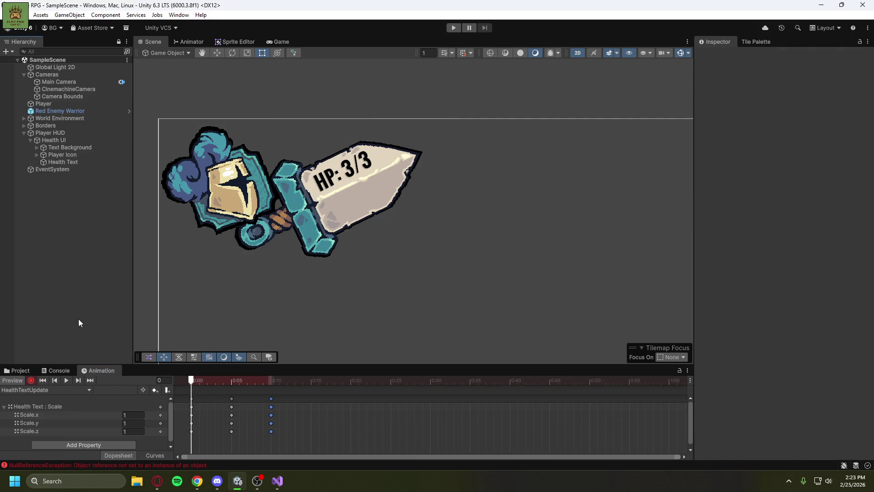
click(31, 381)
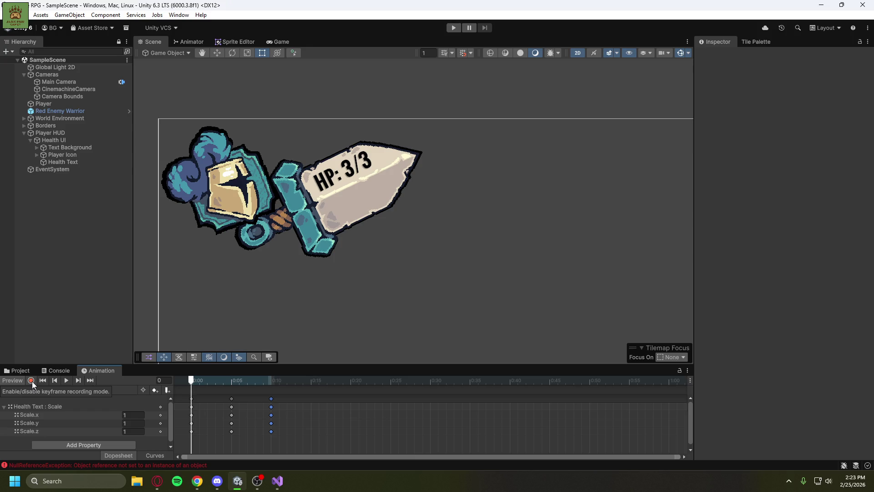
click(65, 380)
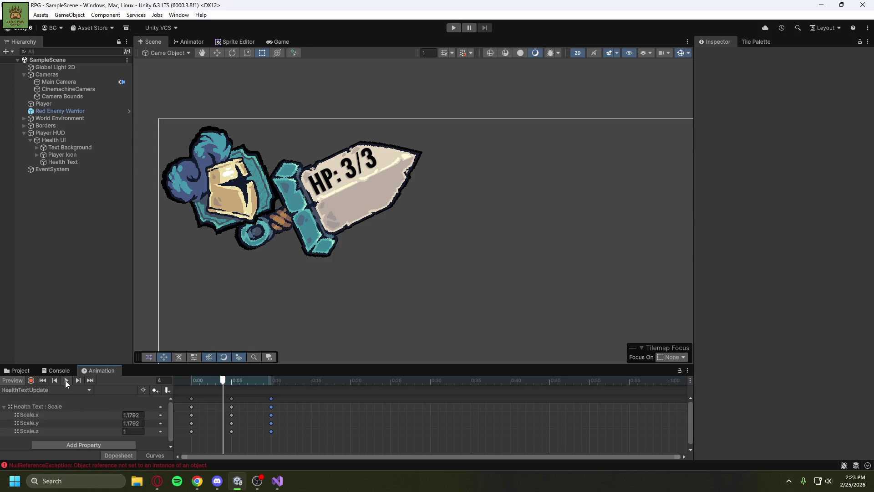
click(25, 370)
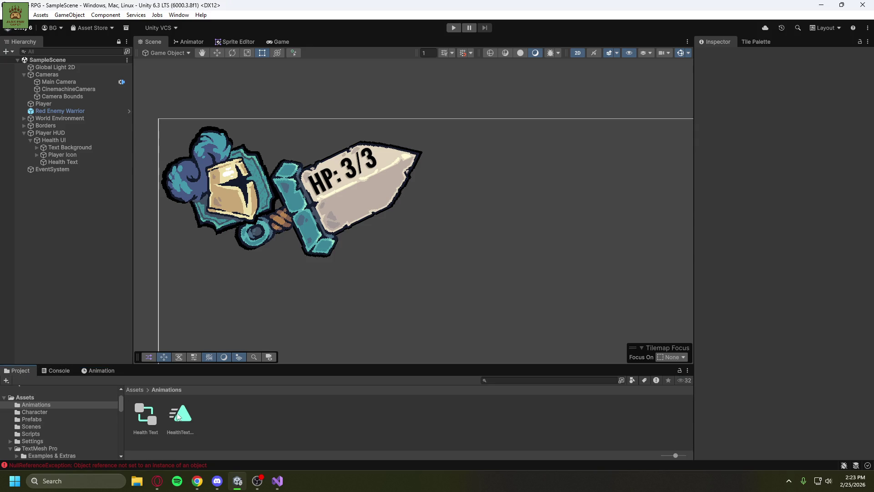
click(74, 163)
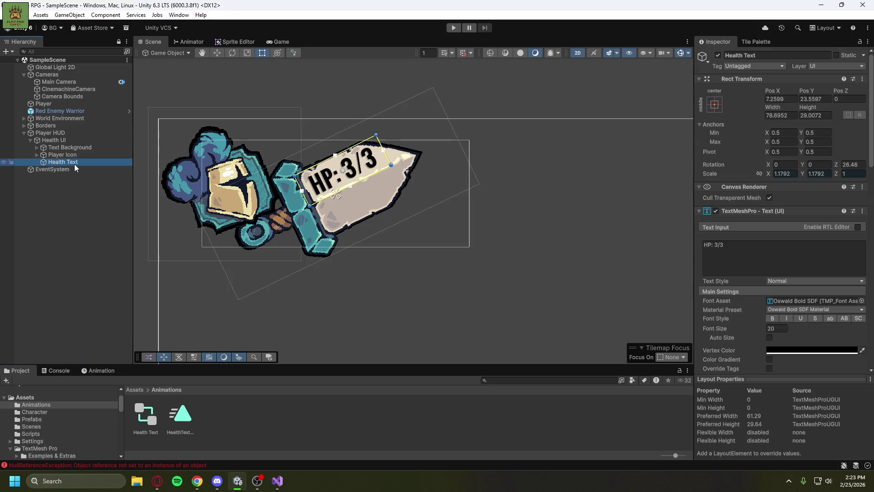
click(190, 42)
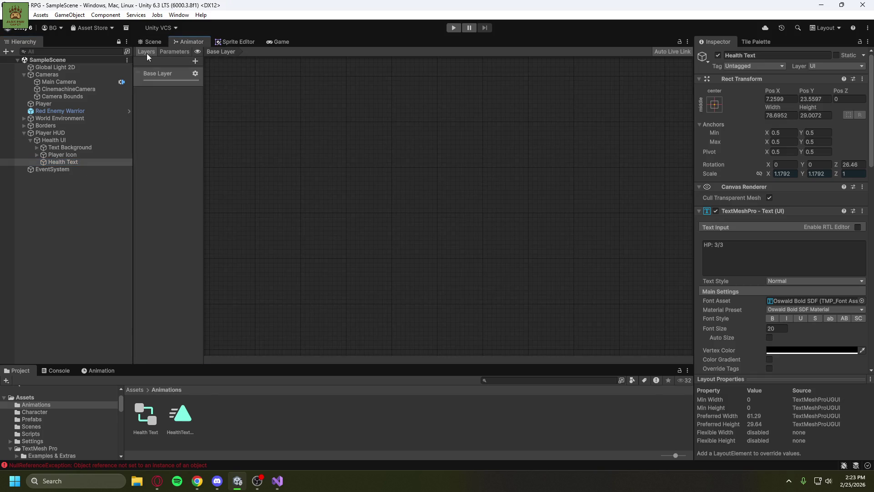
click(195, 74)
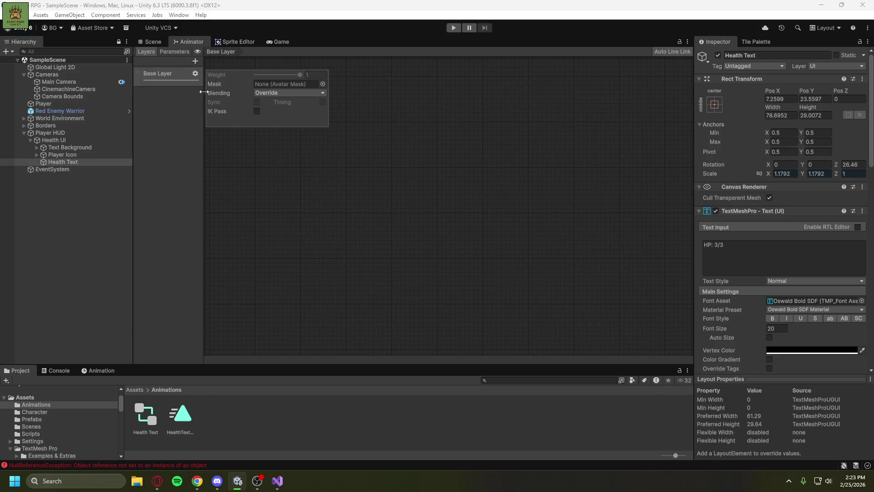
right_click(162, 76)
click(193, 87)
click(158, 74)
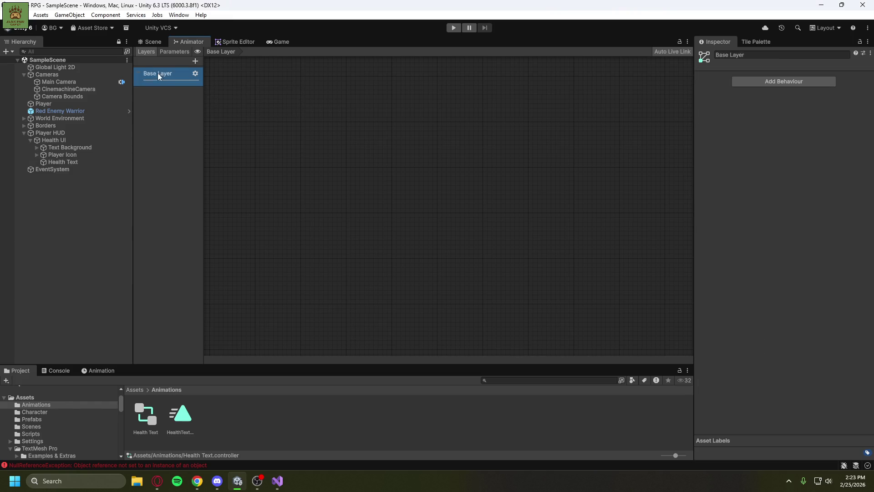
click(164, 51)
click(146, 52)
click(173, 51)
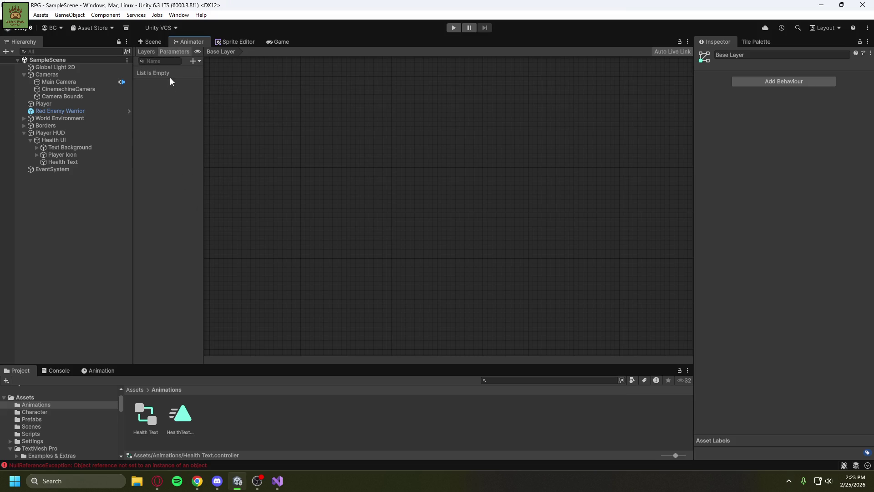
scroll(403, 174, up, 3)
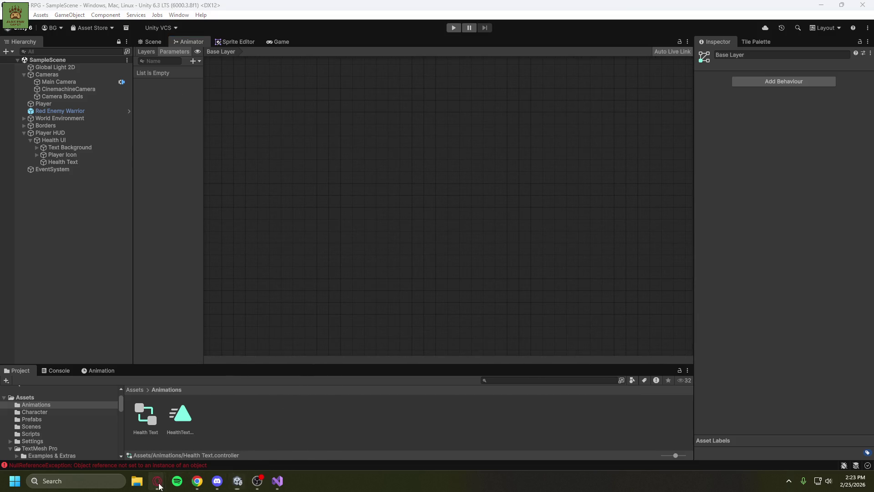
mouse_move(157, 481)
click(193, 439)
mouse_move(205, 93)
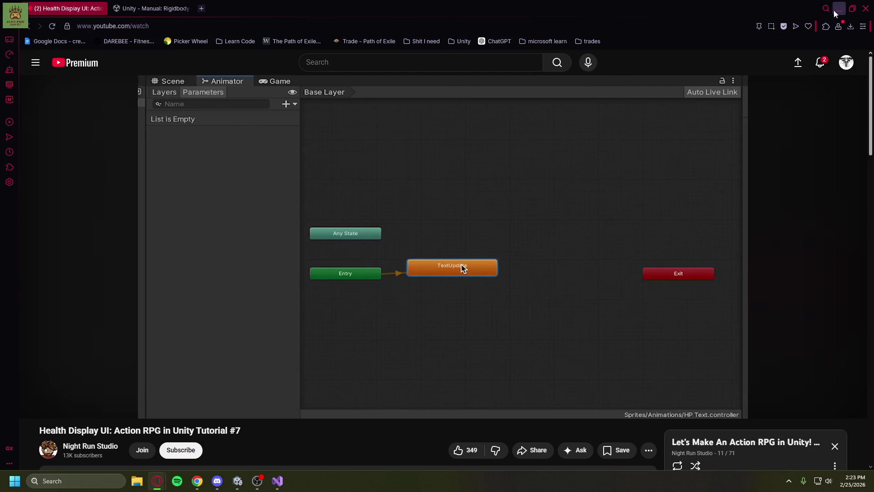
click(238, 482)
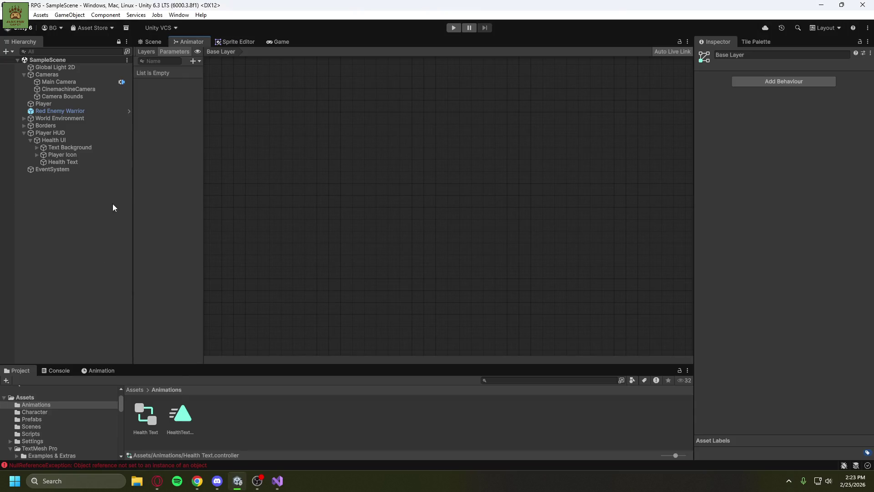
click(196, 61)
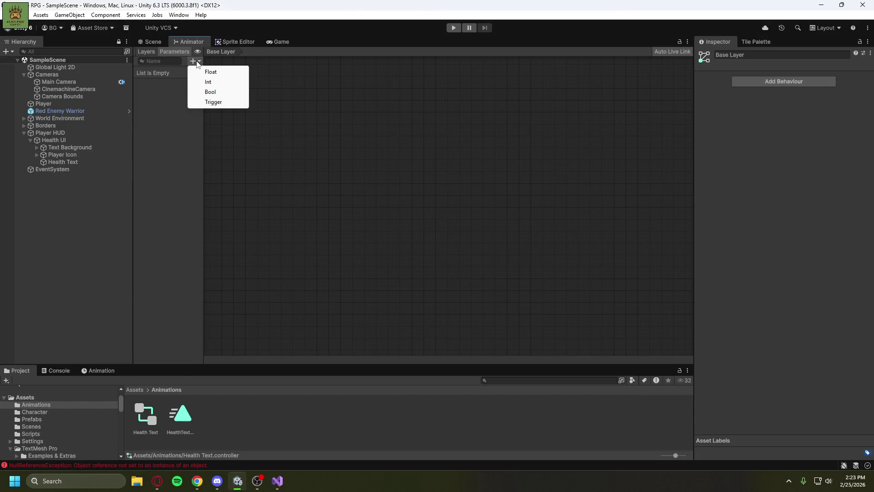
click(161, 104)
click(200, 62)
click(209, 70)
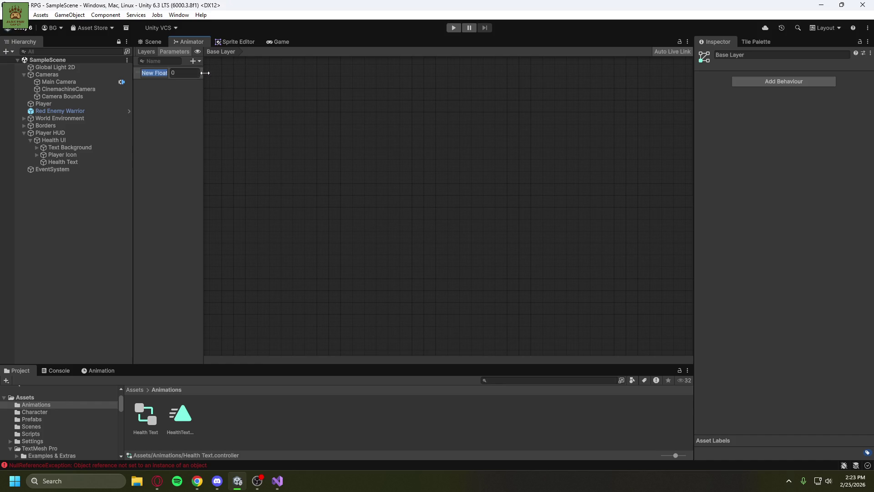
right_click(157, 72)
click(175, 78)
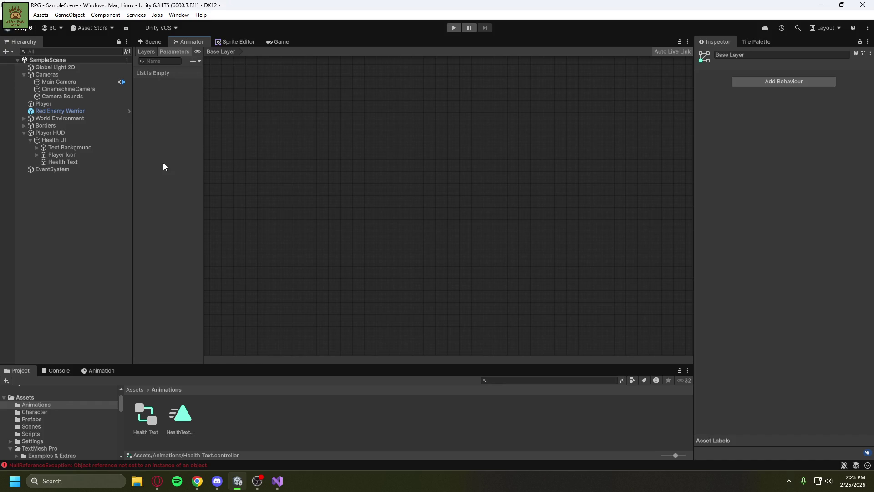
click(55, 162)
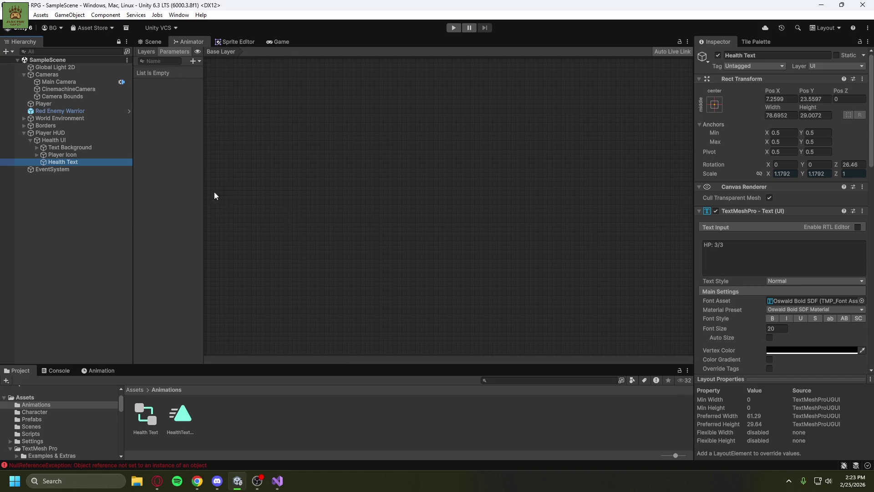
click(151, 43)
click(185, 41)
click(160, 42)
click(173, 41)
click(163, 50)
click(163, 50)
click(90, 163)
click(177, 419)
click(162, 40)
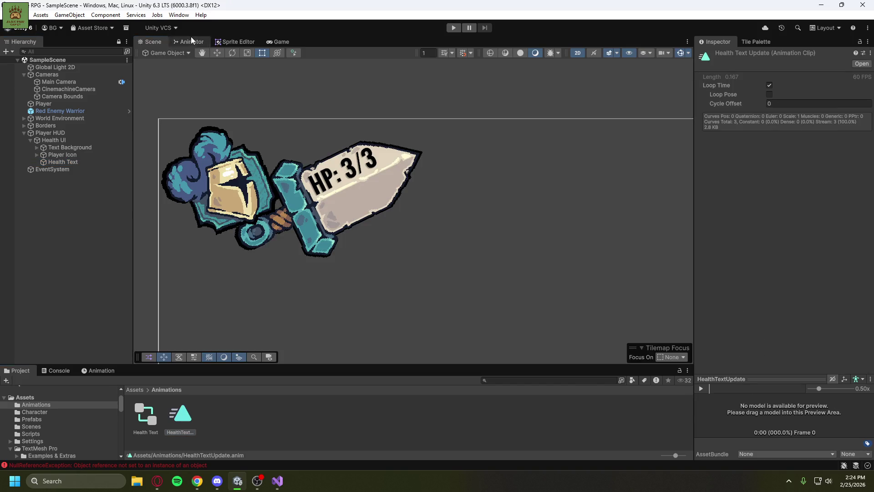
click(190, 40)
click(146, 414)
click(157, 42)
click(180, 45)
click(67, 163)
click(165, 41)
click(178, 41)
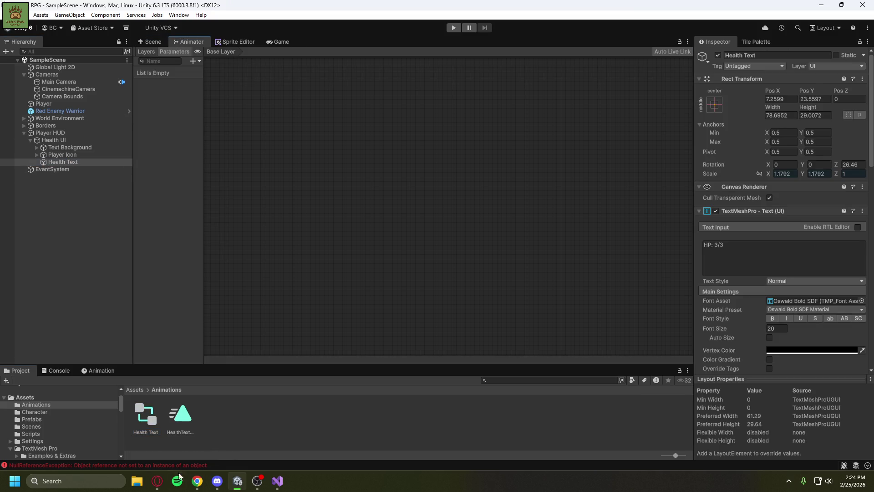
mouse_move(157, 480)
click(182, 455)
key(space)
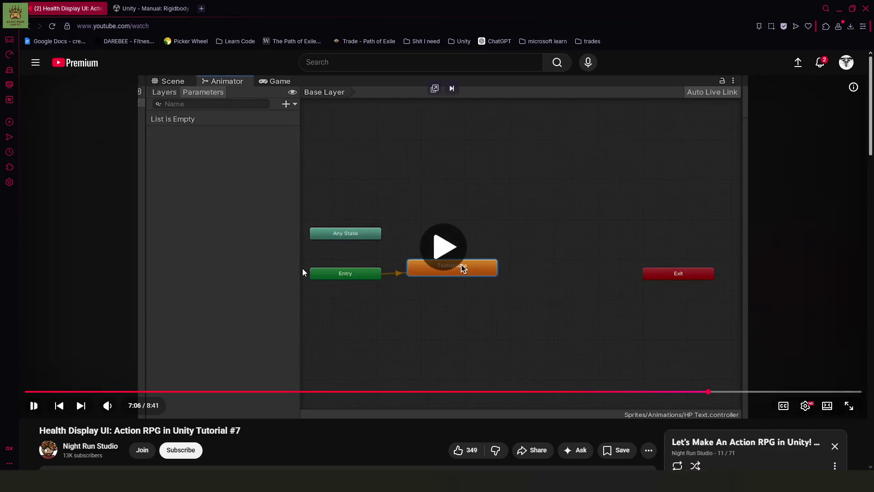
key(f)
key(Left)
key(space)
key(Left)
key(Left)
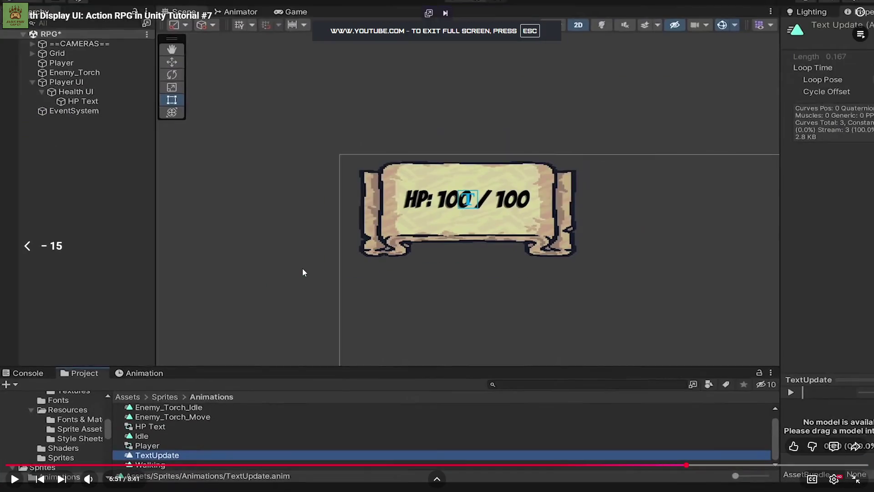
key(space)
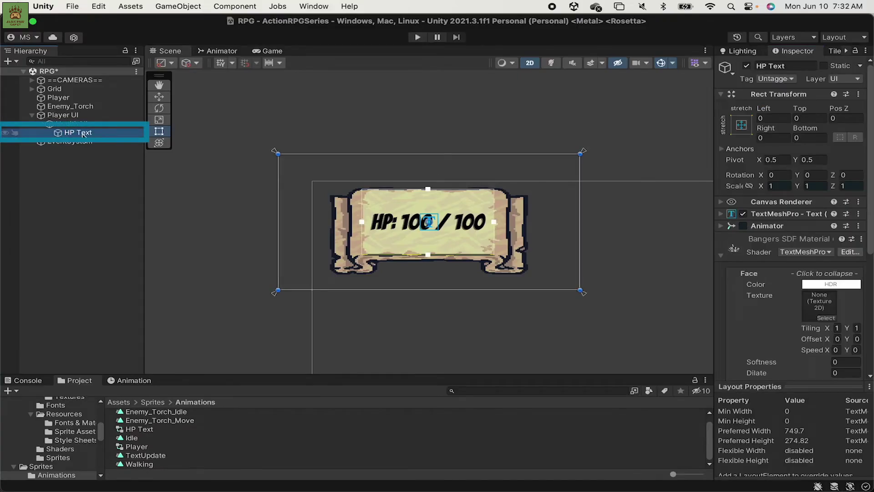
click(303, 270)
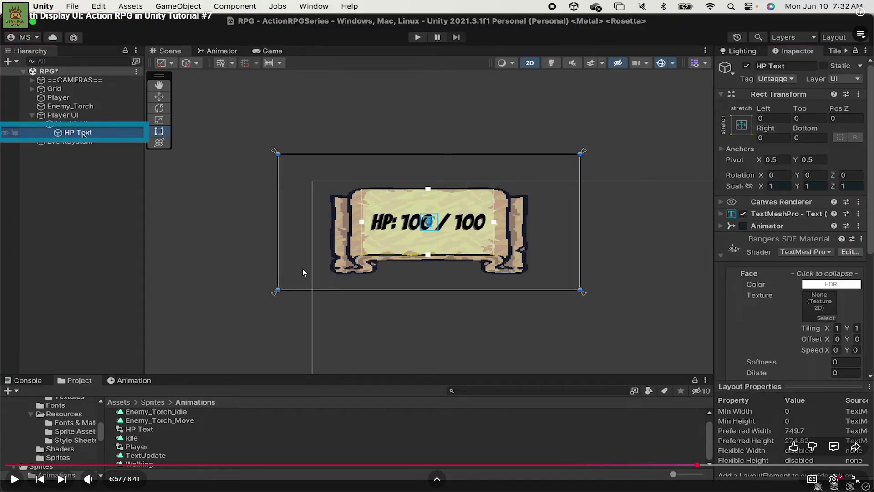
click(302, 269)
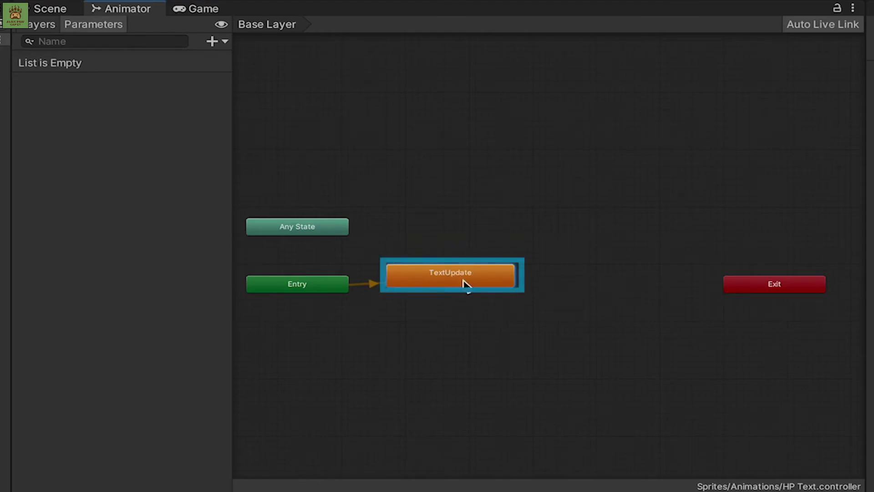
click(303, 272)
key(Escape)
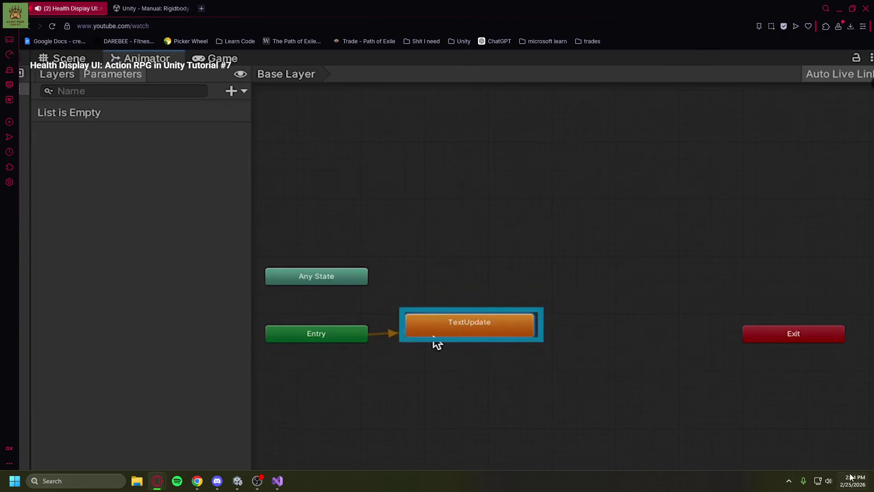
key(alt+Tab)
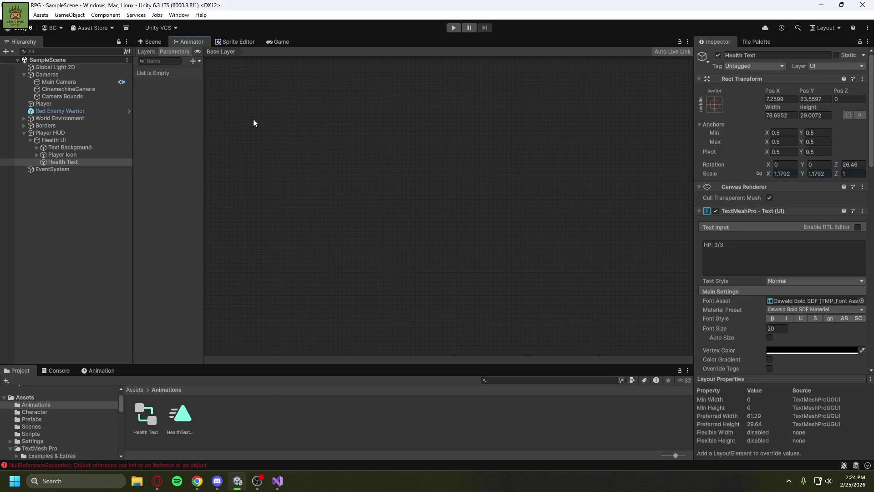
Add an empty state to the Health Text Animator graph.
click(199, 53)
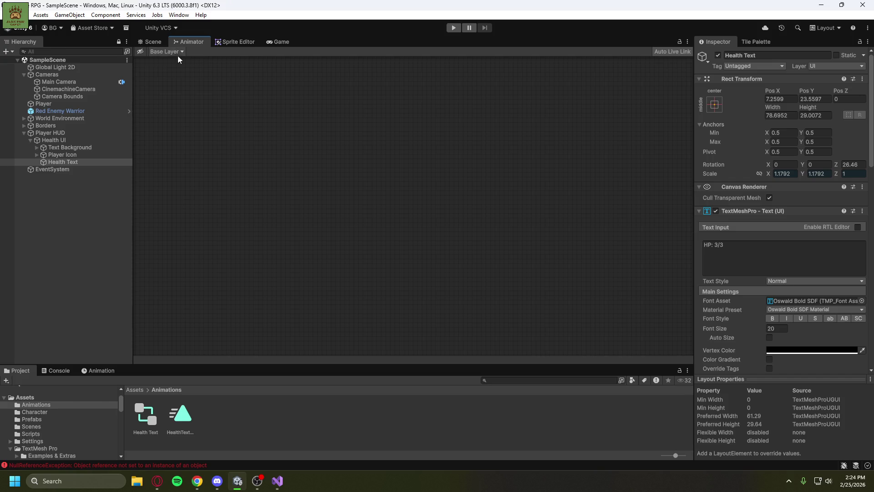
click(142, 53)
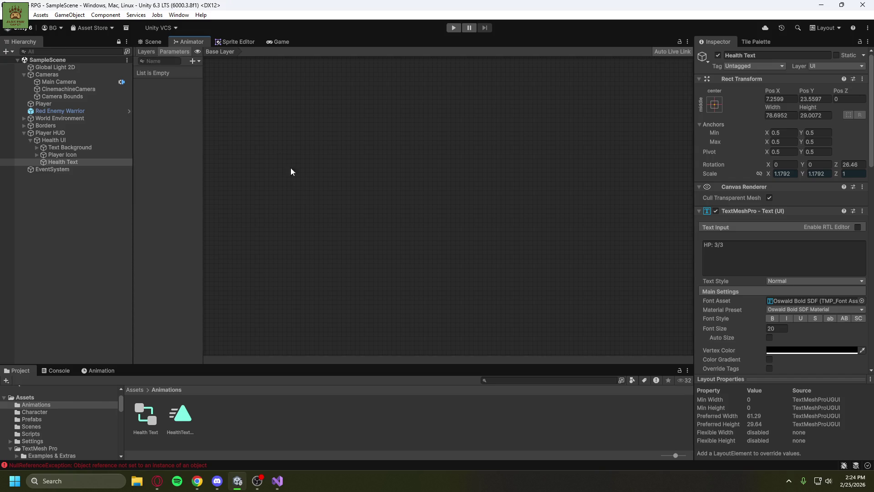
right_click(299, 189)
mouse_move(319, 197)
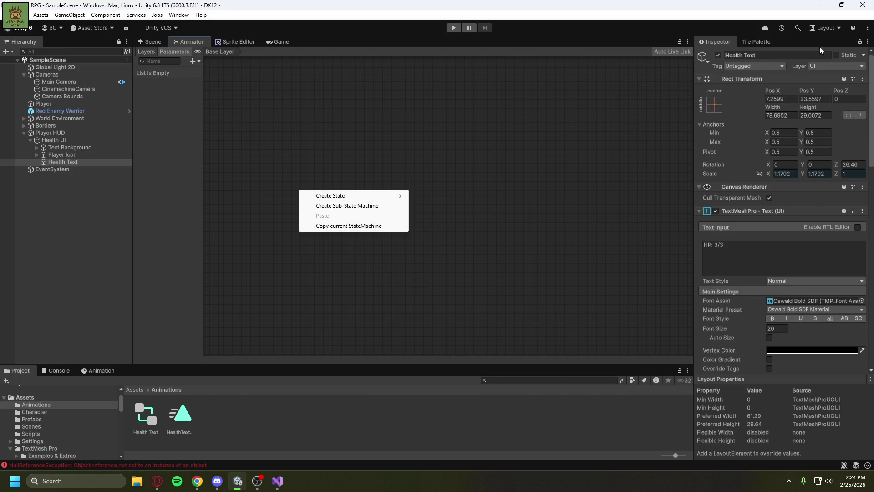
click(720, 42)
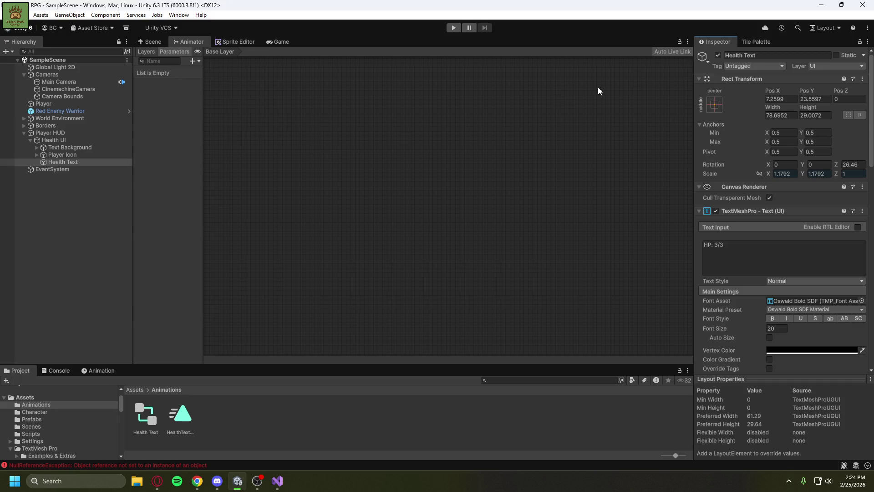
click(76, 163)
click(197, 44)
right_click(264, 152)
mouse_move(364, 159)
click(399, 158)
Enable the Animator component on Health Text in the Inspector.
scroll(782, 345, down, 10)
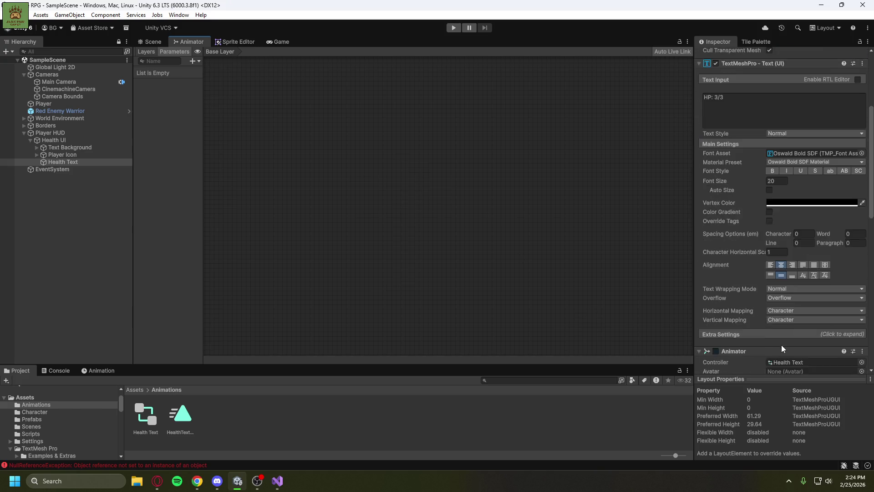
scroll(872, 323, down, 8)
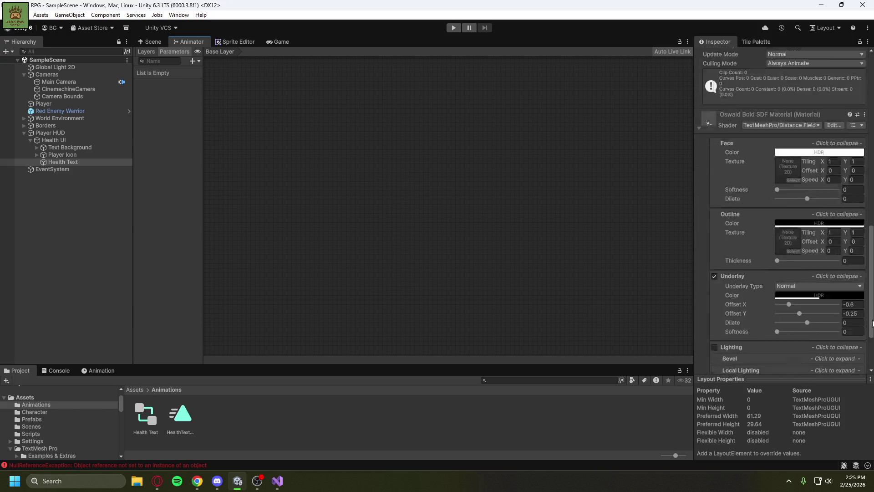
scroll(871, 320, up, 8)
scroll(871, 320, up, 6)
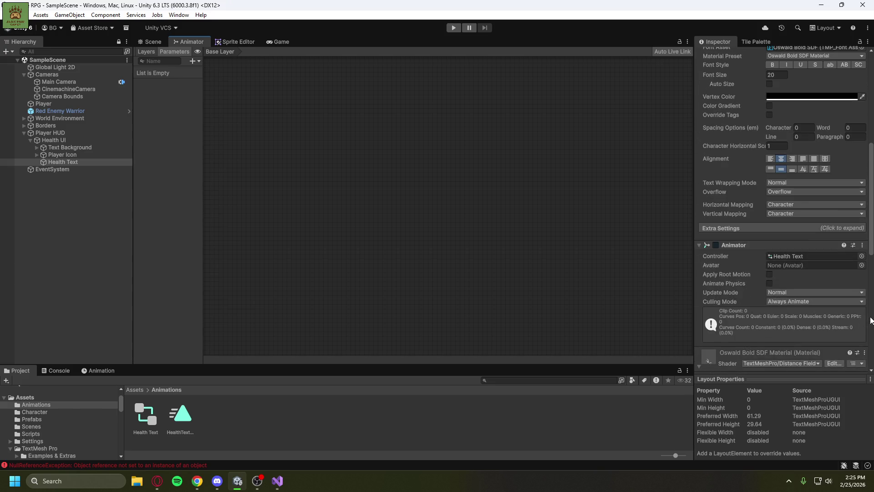
click(715, 245)
scroll(820, 274, down, 8)
scroll(752, 238, up, 7)
click(747, 222)
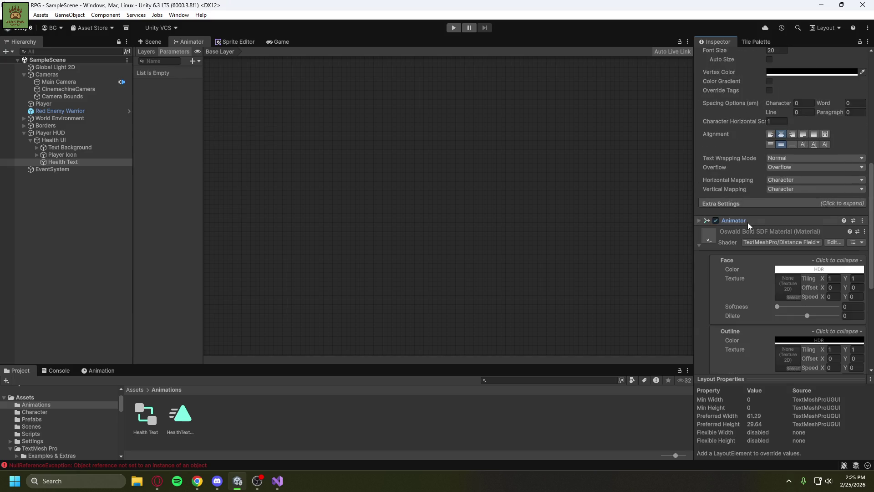
click(747, 222)
scroll(868, 282, up, 12)
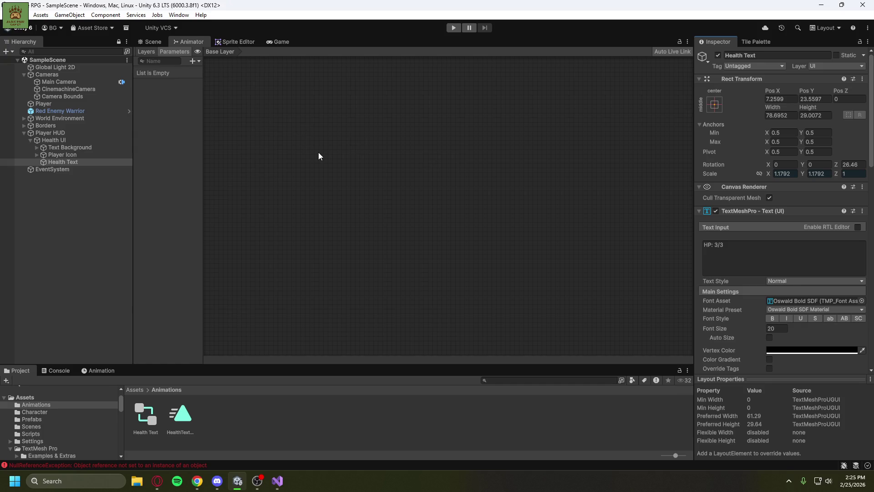
scroll(871, 222, down, 12)
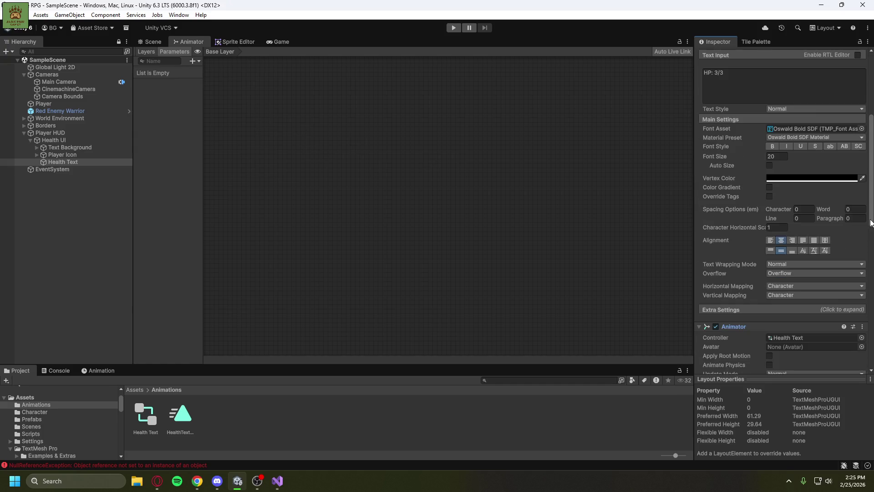
scroll(871, 223, down, 1)
Rewind the tutorial five seconds, then return to the Unity editor.
mouse_move(158, 481)
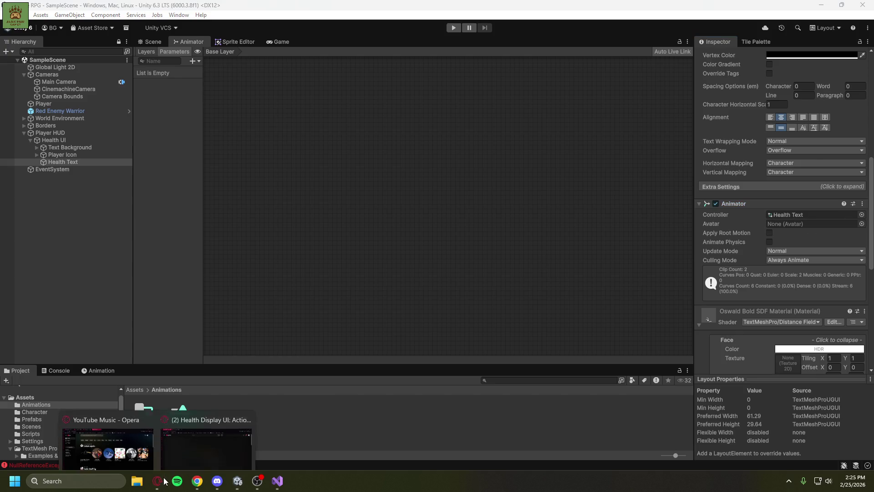
click(209, 438)
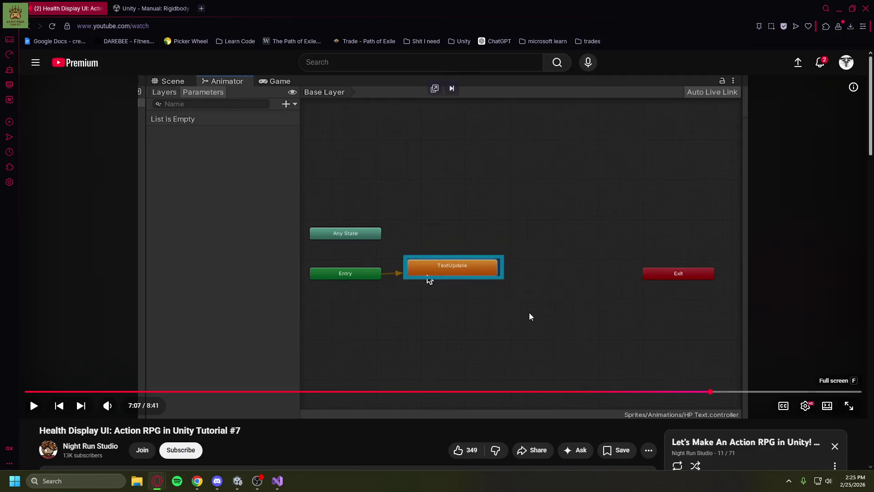
key(Left)
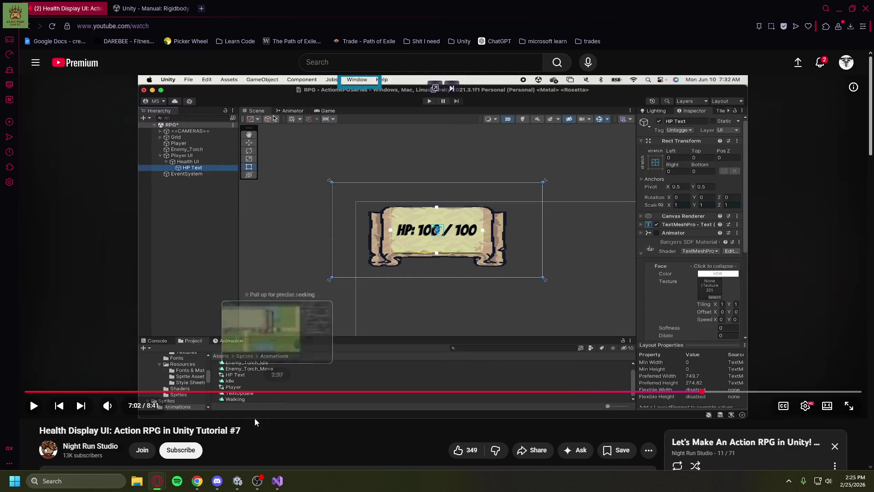
click(239, 482)
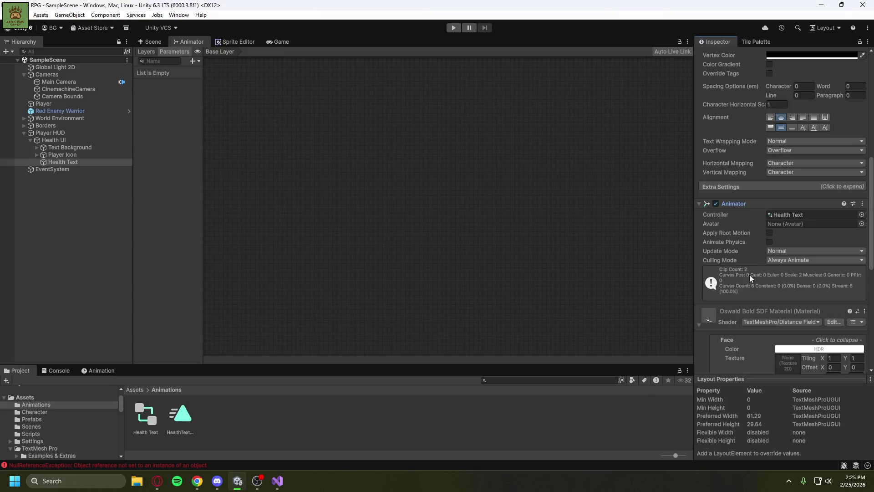
Disable the Animator component and create a state from a new blend tree.
click(715, 204)
right_click(510, 209)
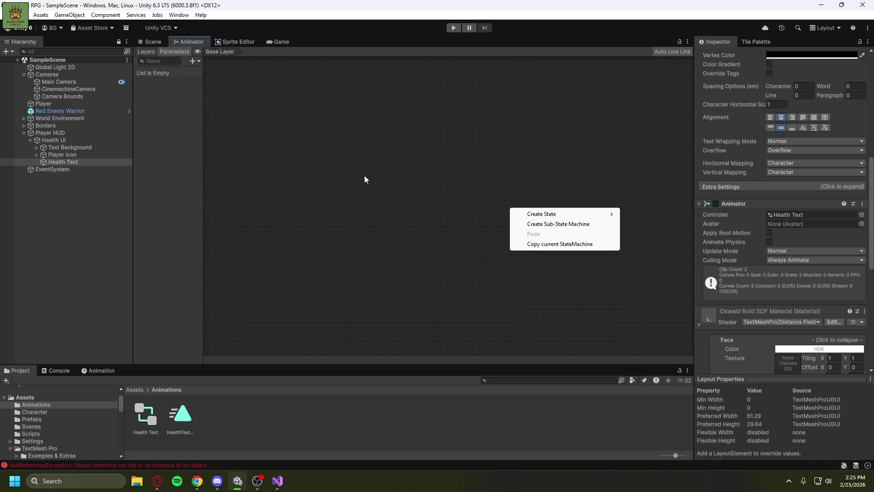
right_click(288, 143)
mouse_move(317, 150)
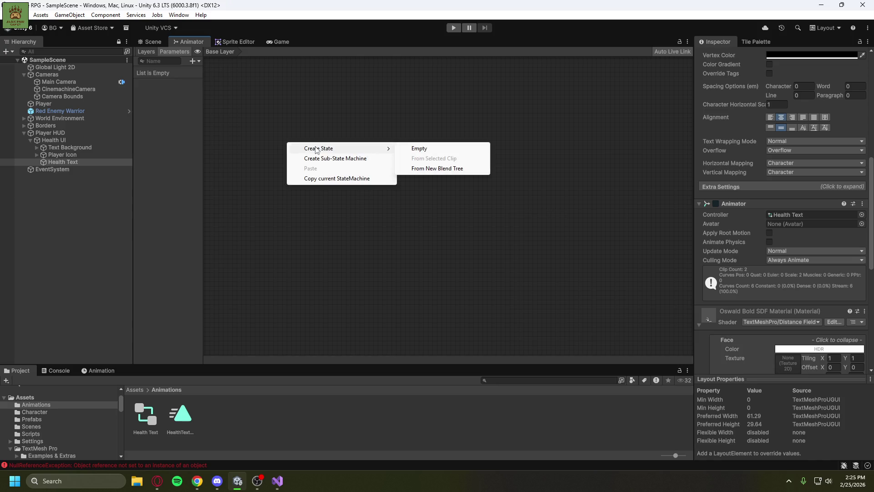
click(435, 169)
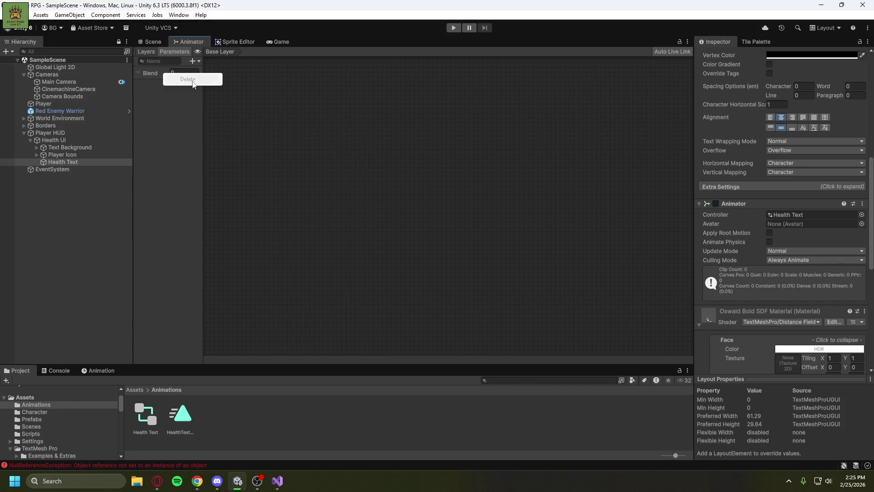
Delete the unwanted Blend parameter and collapse the Rect Transform section.
click(137, 75)
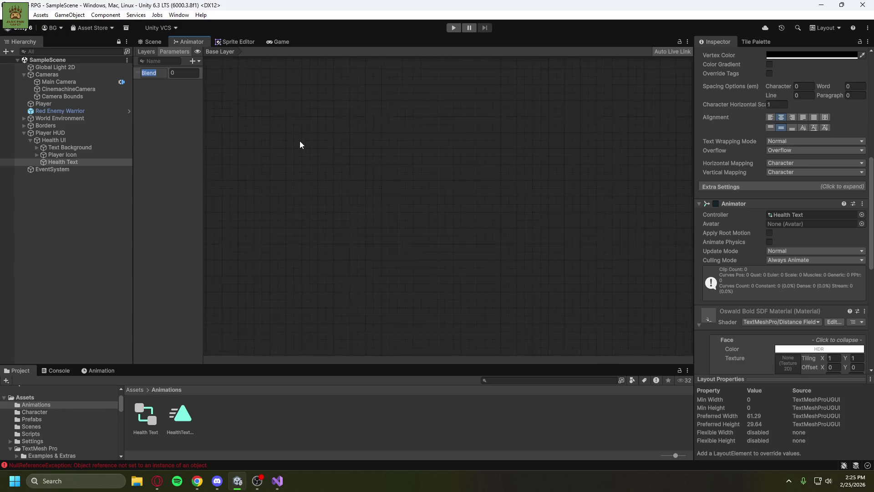
key(Delete)
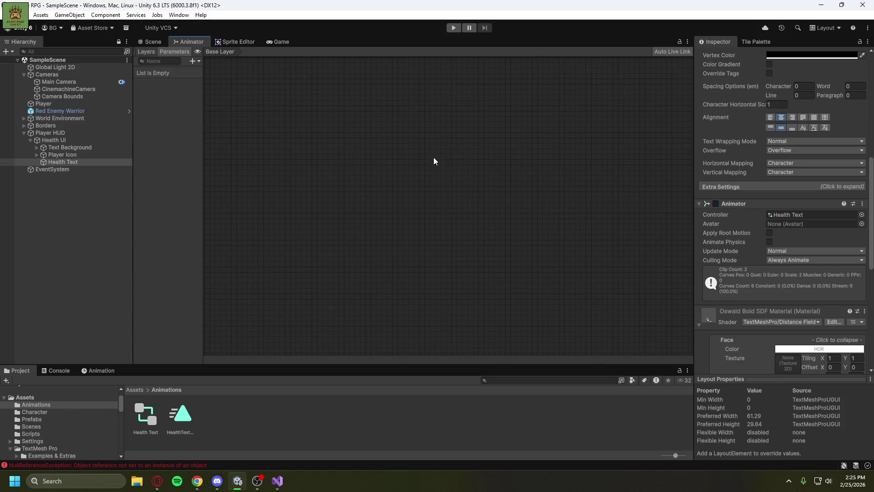
scroll(788, 167, up, 12)
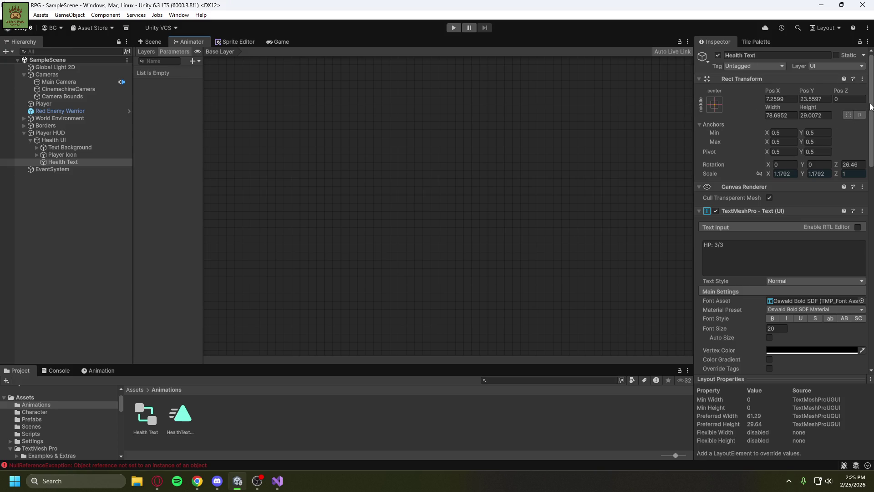
click(698, 80)
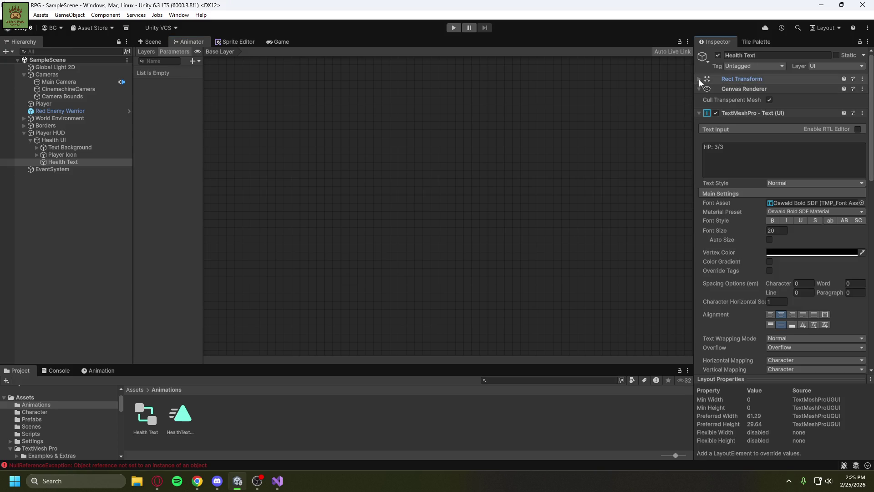
Collapse TextMeshPro, Canvas Renderer and material sections; keep Always Animate culling and Normal update mode.
click(700, 113)
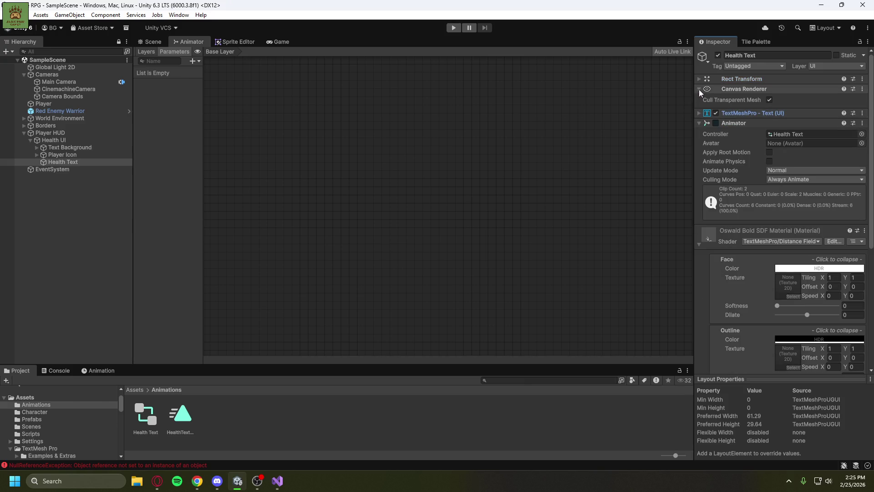
click(698, 89)
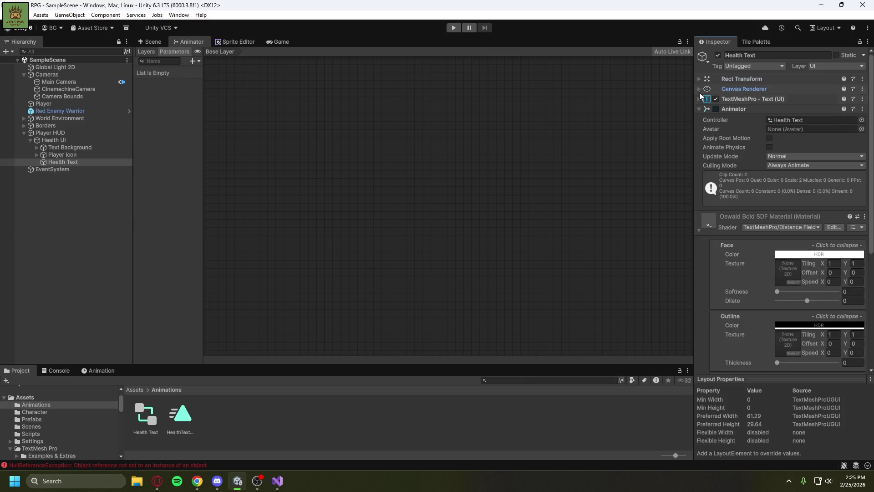
click(699, 229)
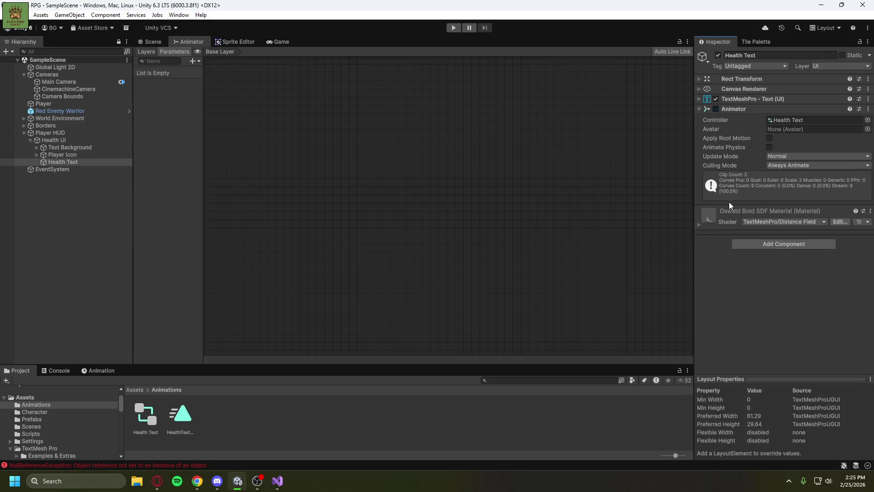
click(783, 166)
click(784, 171)
click(784, 171)
click(787, 156)
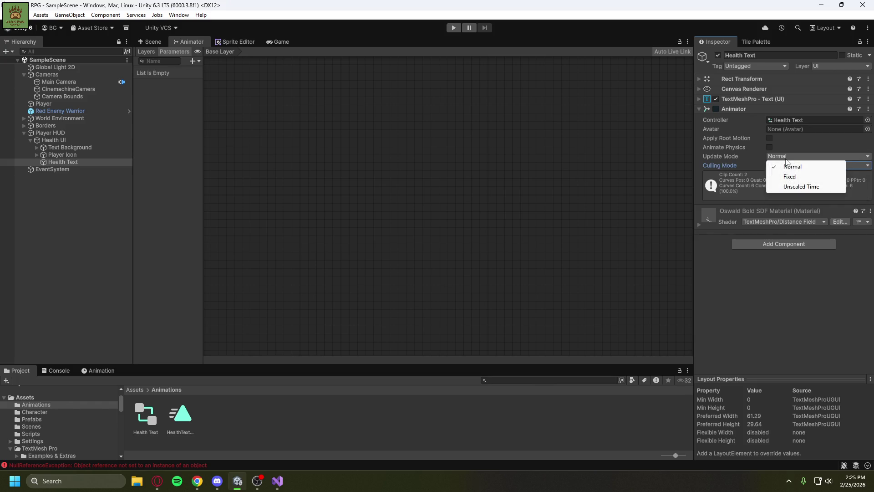
click(786, 148)
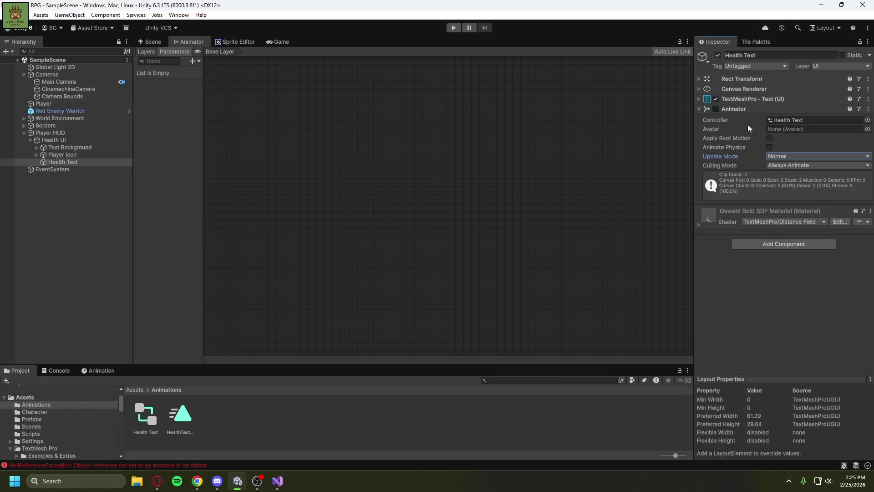
Locate the assigned Health Text controller asset, then return to Health Text's graph.
click(780, 122)
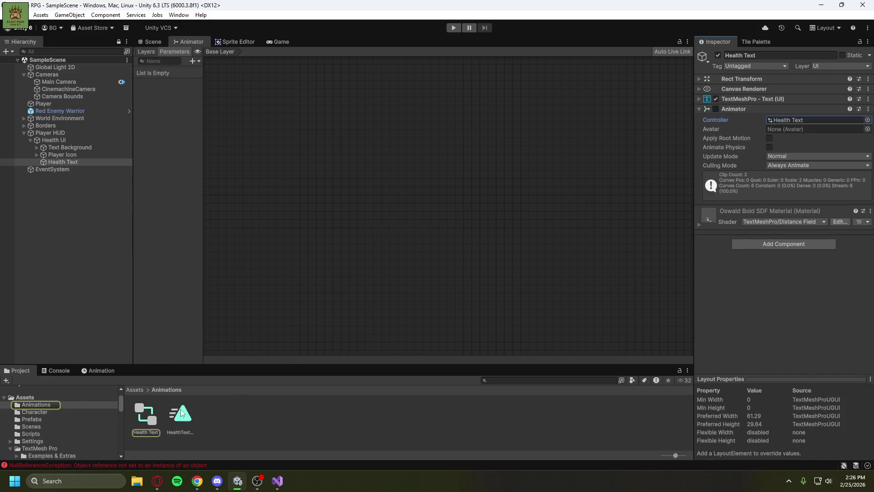
click(145, 415)
click(88, 160)
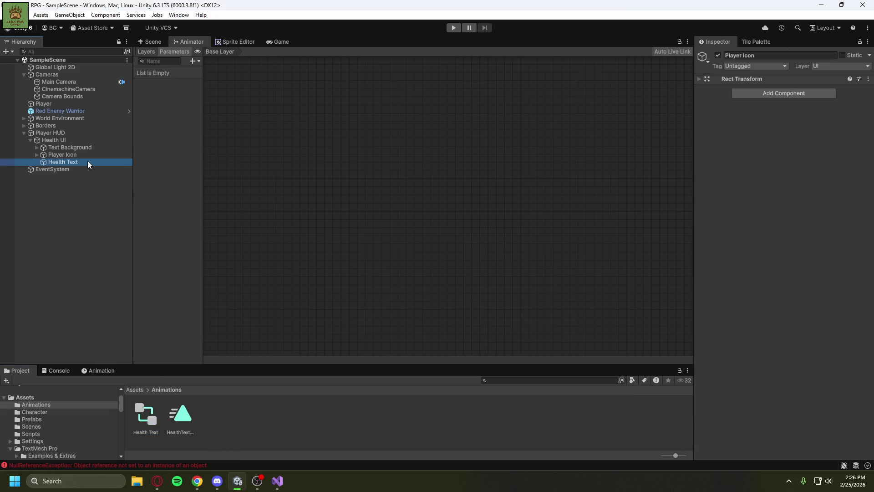
right_click(404, 163)
mouse_move(428, 169)
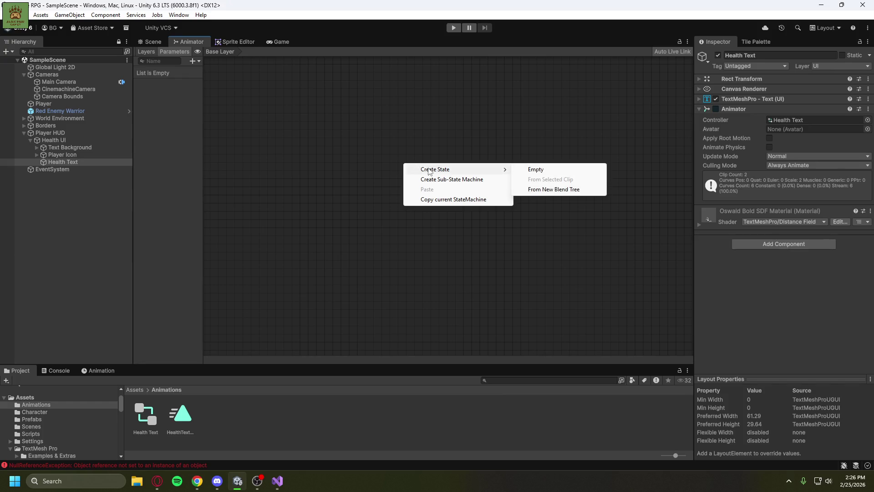
click(357, 146)
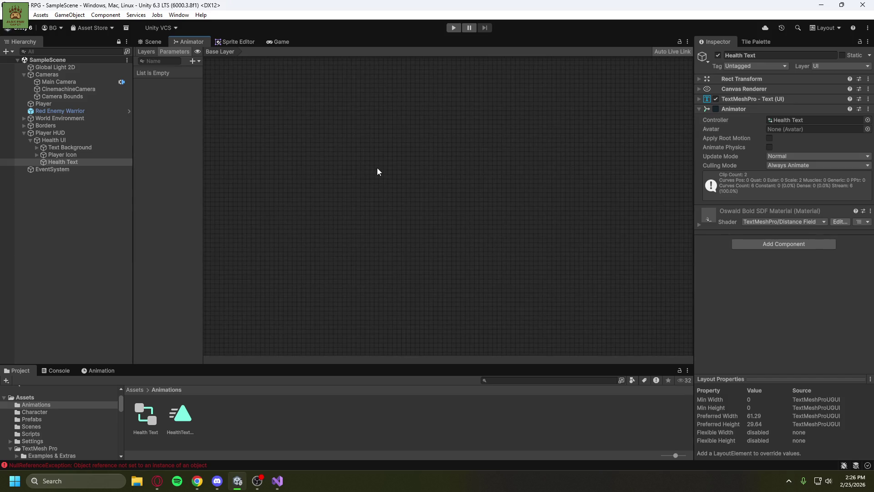
scroll(377, 171, up, 3)
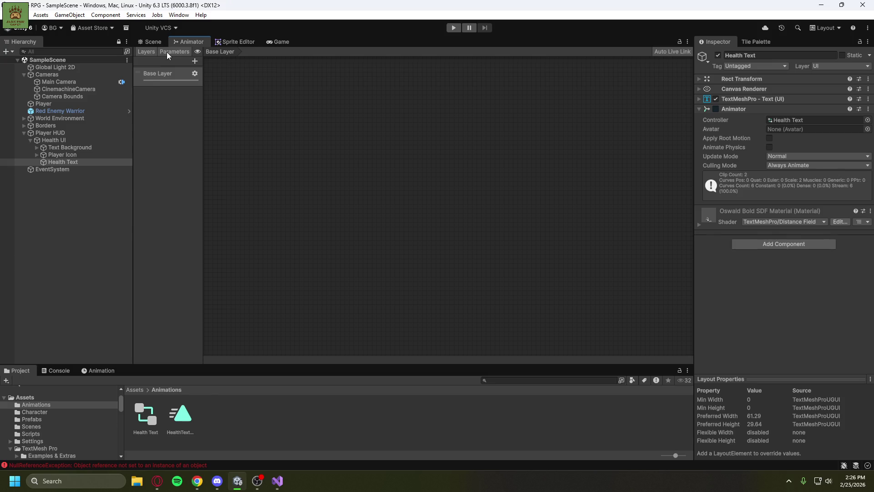
Add a New Float animator parameter, then delete it again.
click(194, 62)
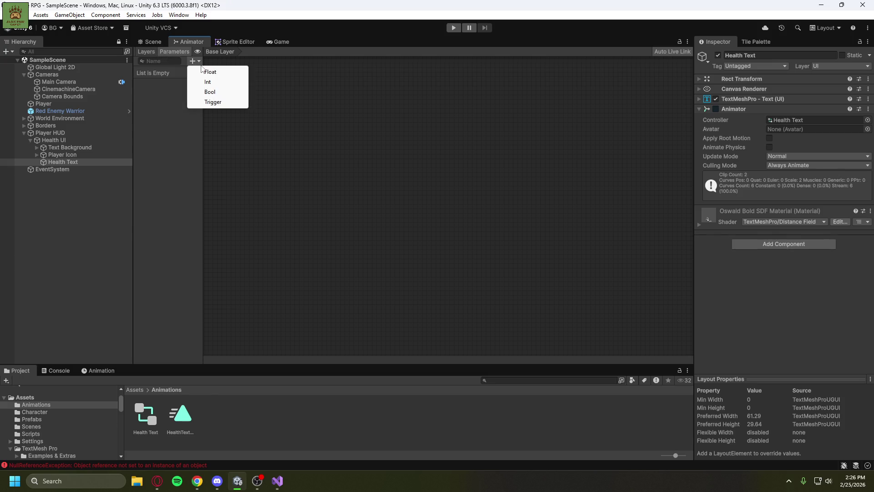
click(210, 73)
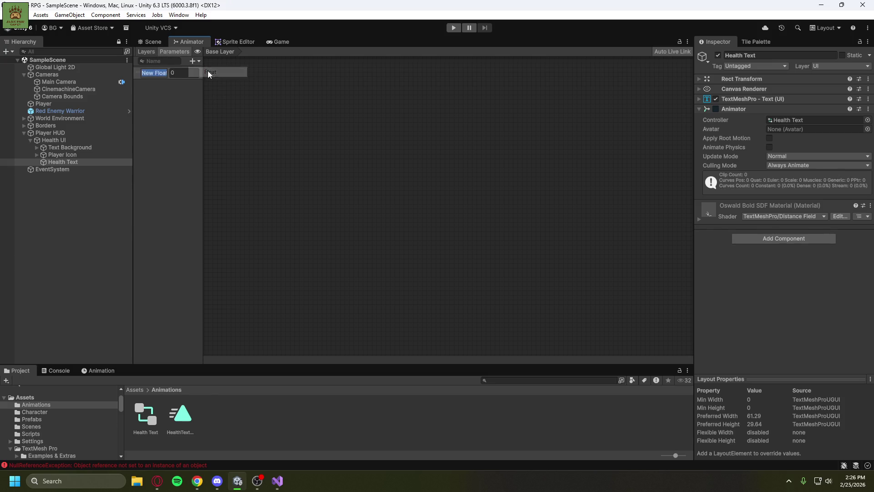
click(176, 112)
right_click(161, 76)
click(180, 81)
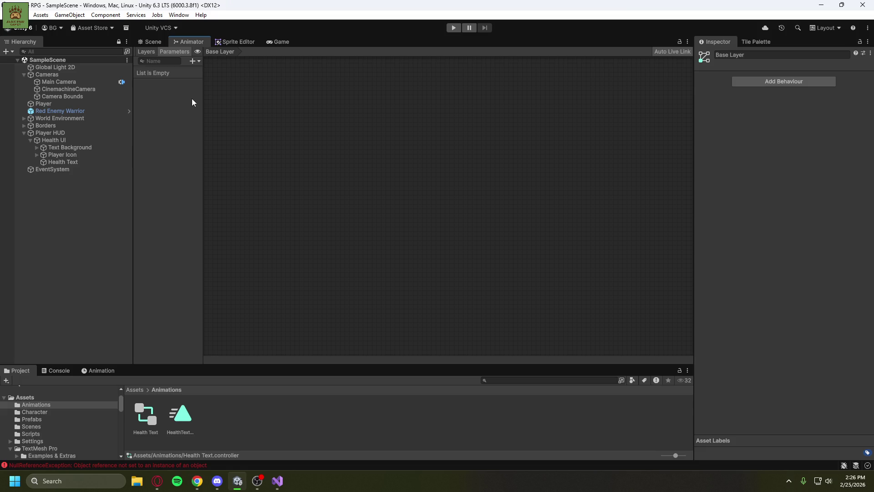
right_click(312, 158)
click(87, 163)
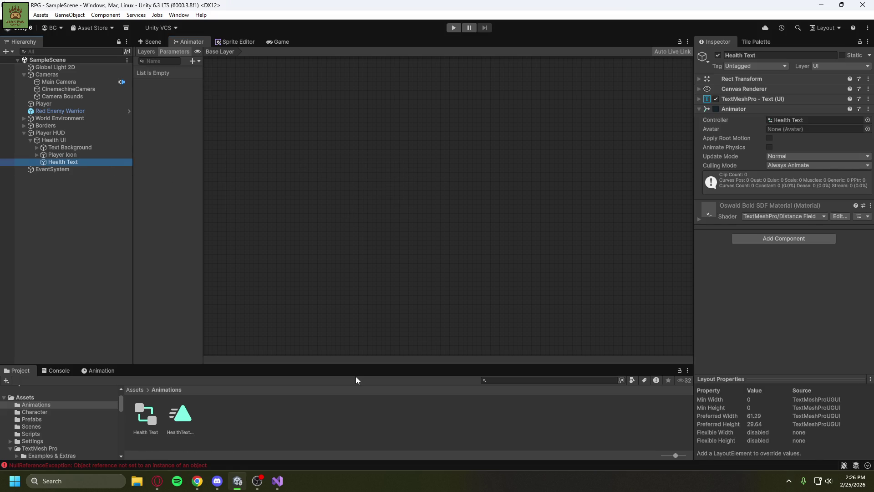
mouse_move(157, 481)
click(210, 435)
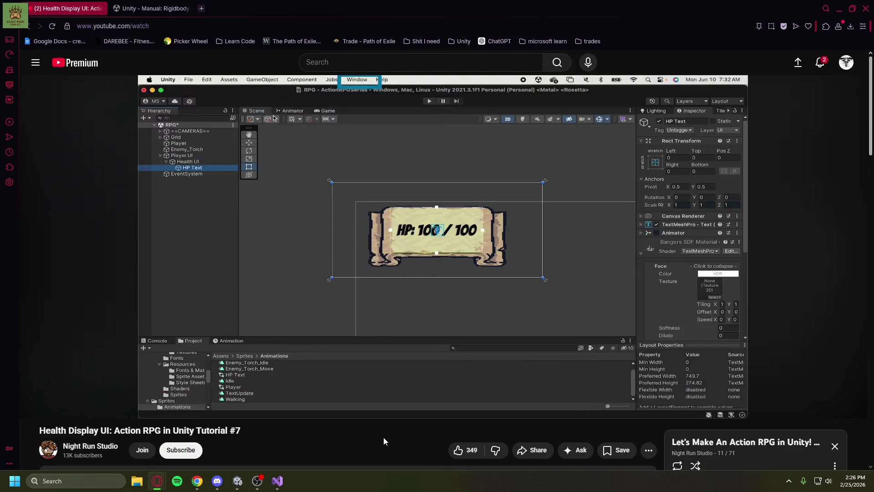
Play the tutorial and pause it once the Animator graph with the TextUpdate state appears.
click(360, 277)
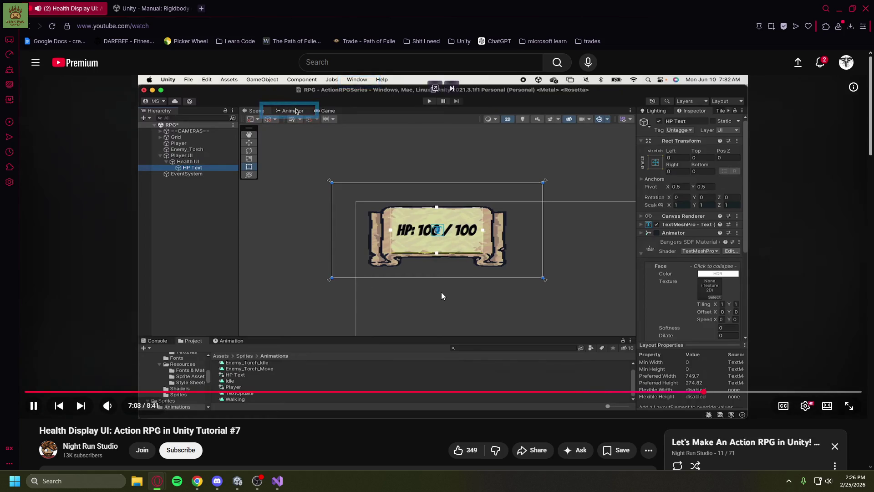
click(441, 292)
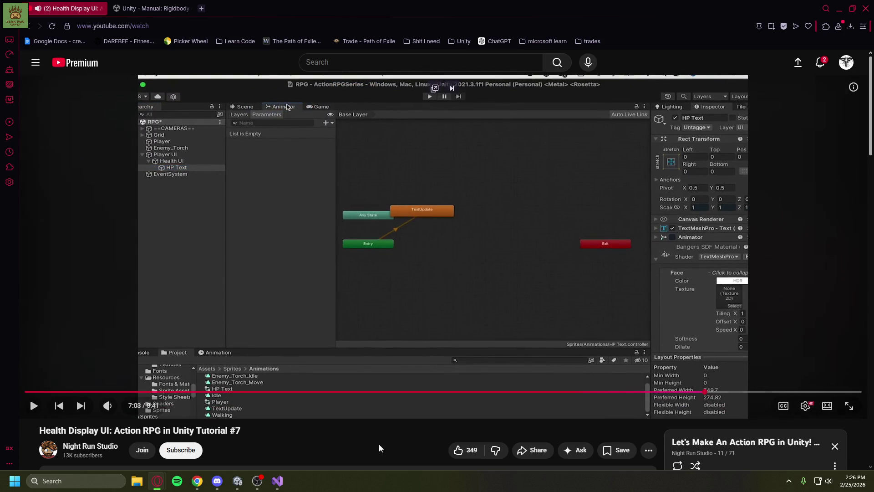
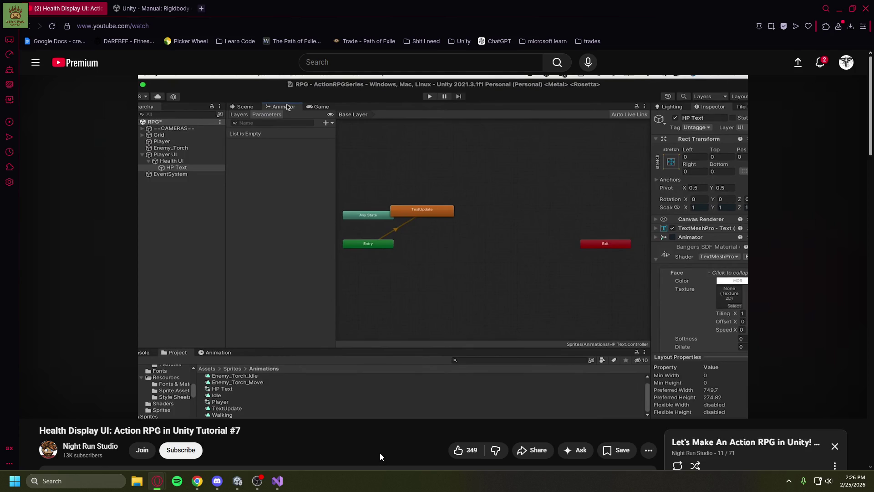
Bring Unity to the front and show the Console's NullReferenceException errors.
click(239, 482)
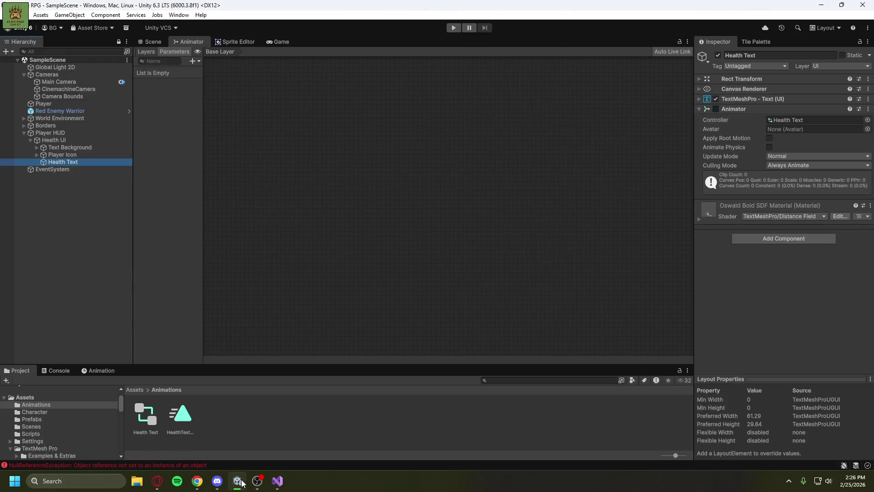
click(240, 482)
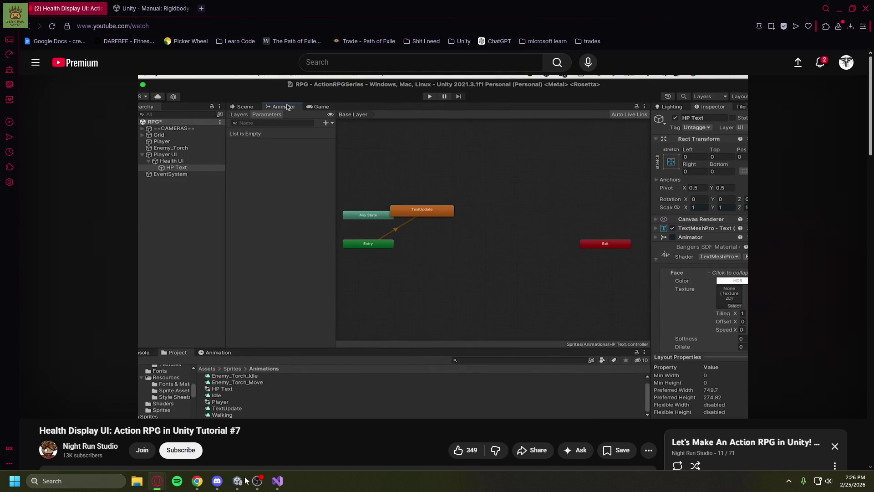
click(240, 482)
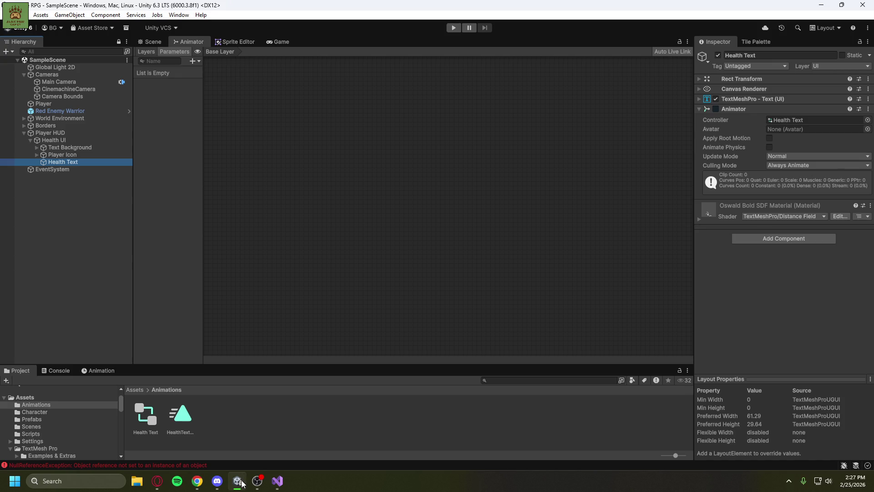
click(54, 371)
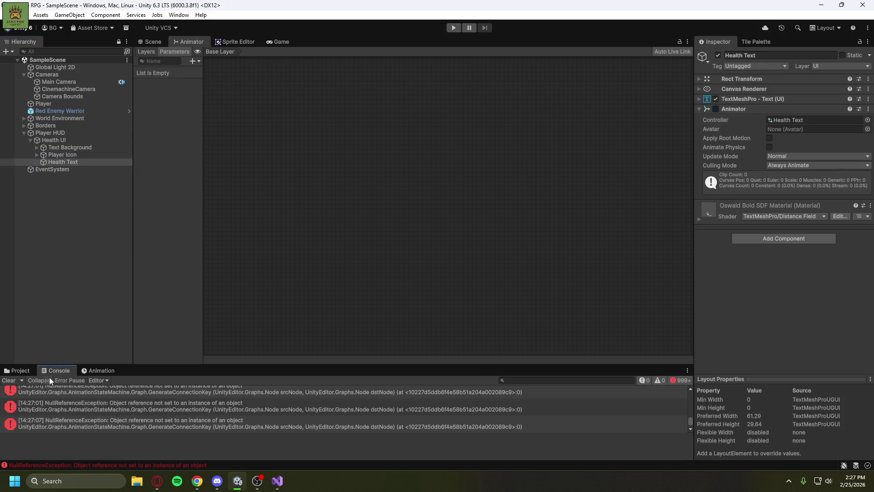
Inspect the NullReferenceException entries, copy the stack trace, and switch to the browser.
click(19, 370)
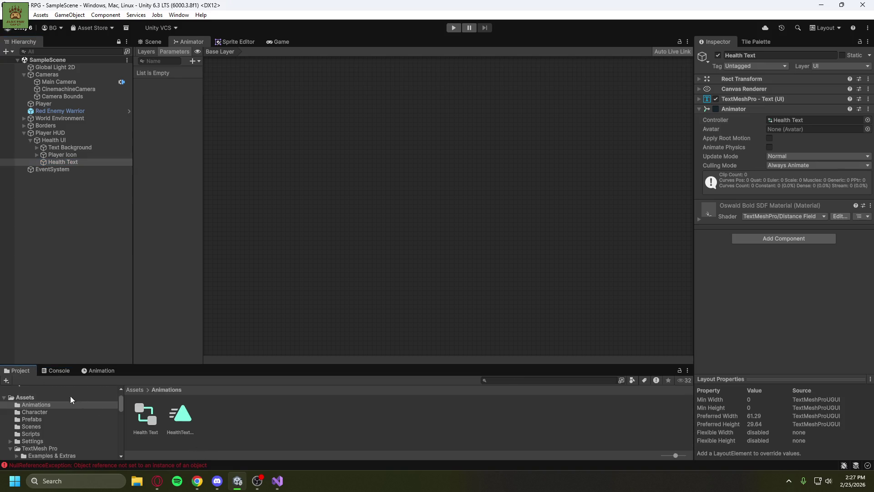
click(59, 371)
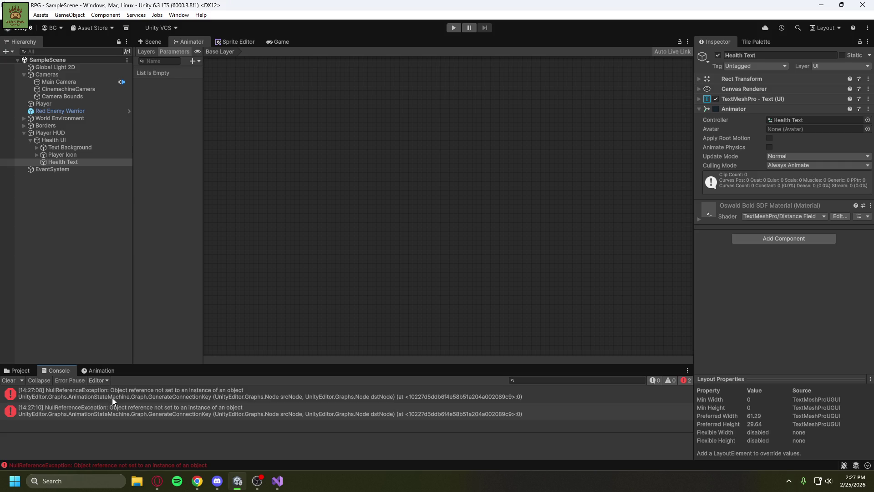
click(160, 391)
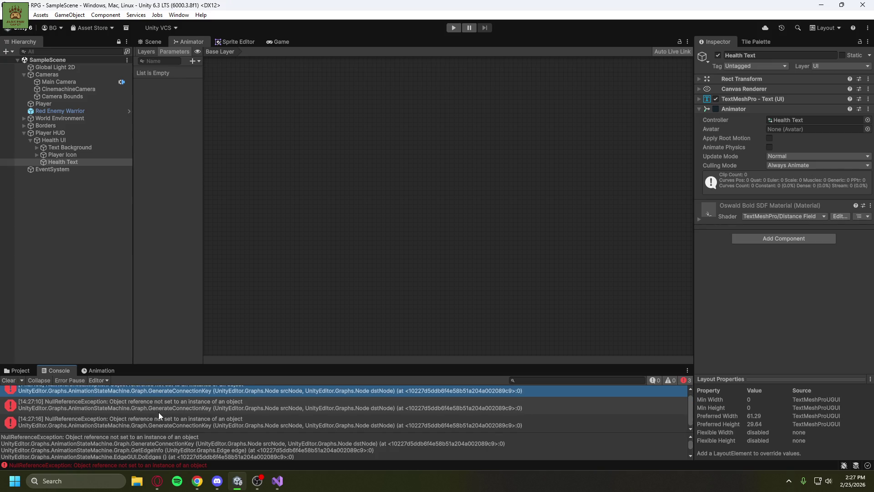
click(188, 421)
click(195, 409)
click(197, 396)
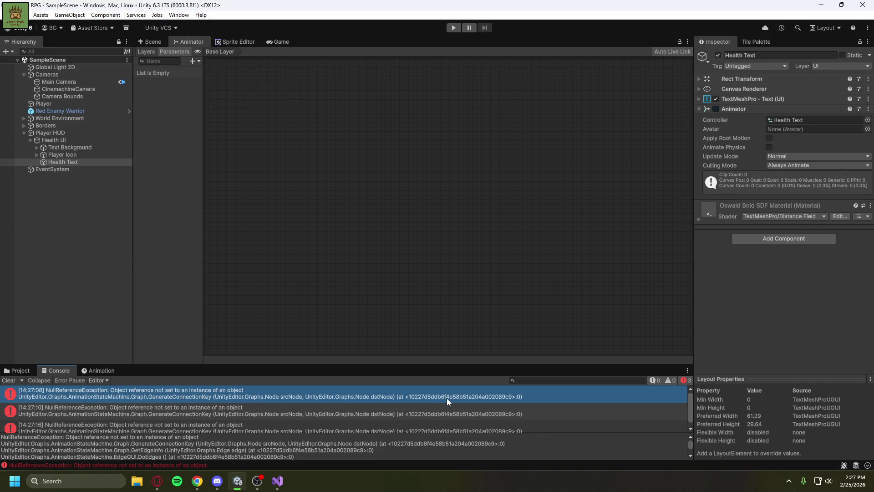
scroll(335, 417, down, 1)
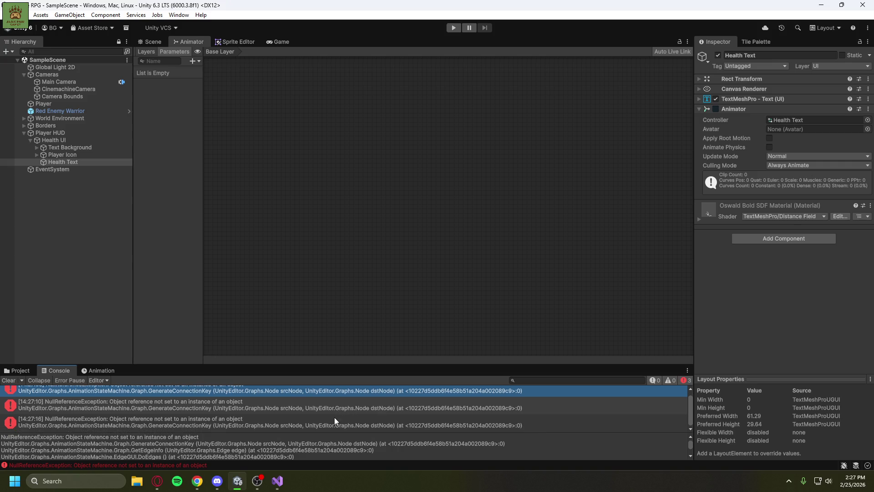
click(217, 450)
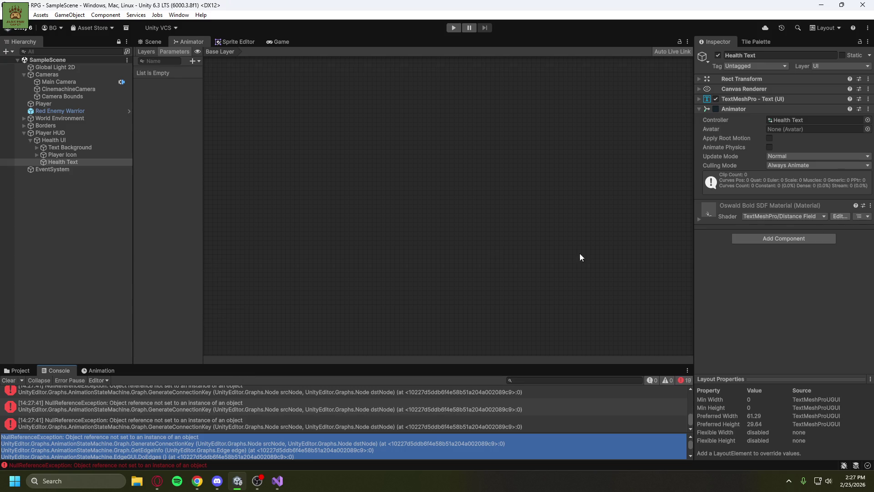
key(alt+Tab)
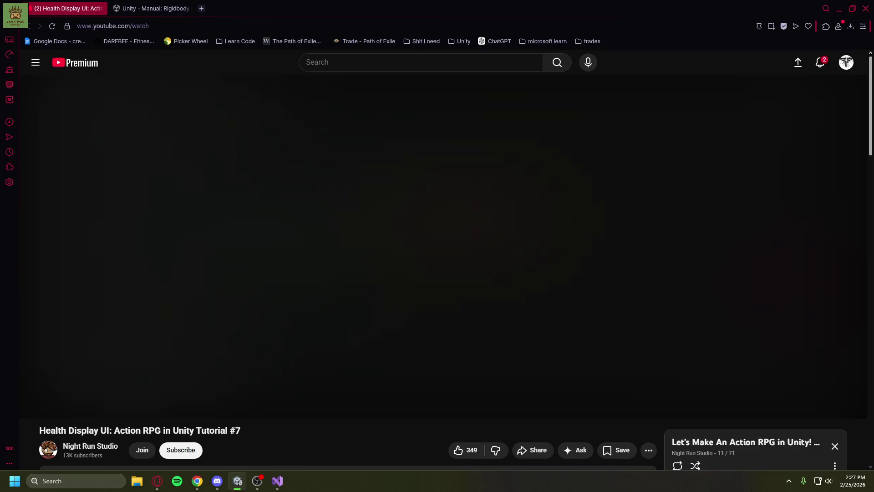
Google the copied NullReferenceException, expand the AI overview's fixes, and return to the tutorial tab.
click(201, 8)
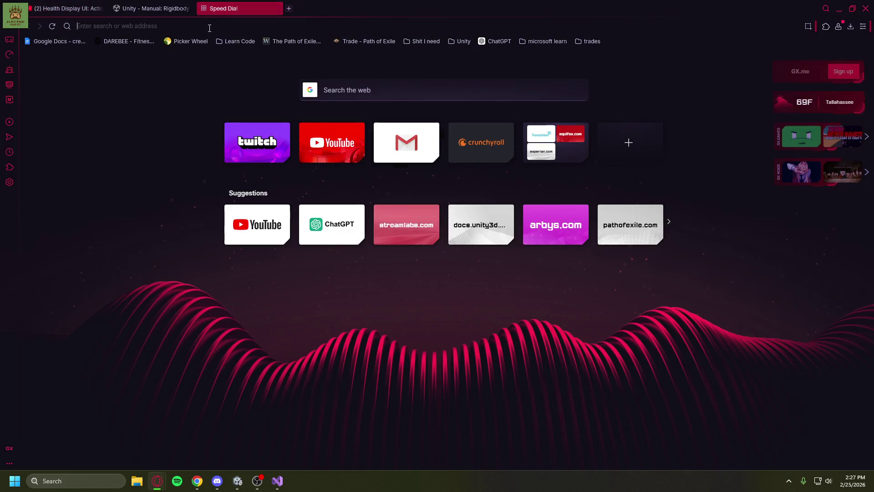
right_click(211, 27)
click(261, 98)
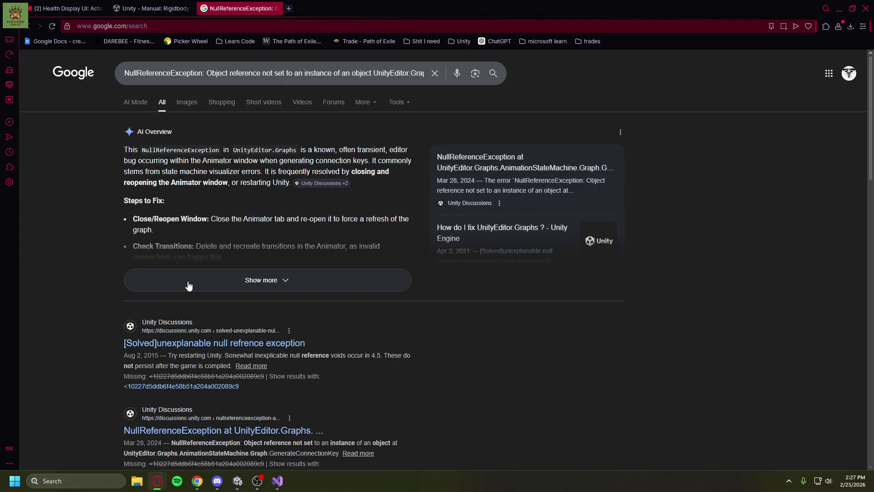
click(189, 284)
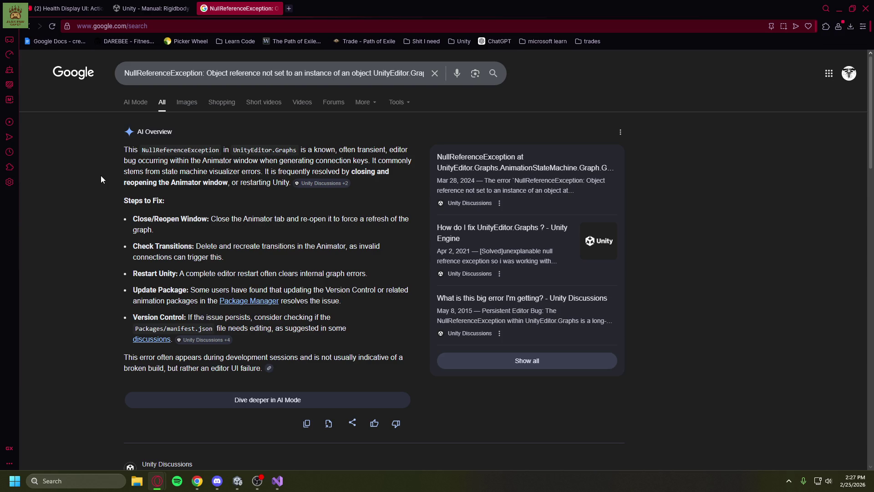
click(66, 9)
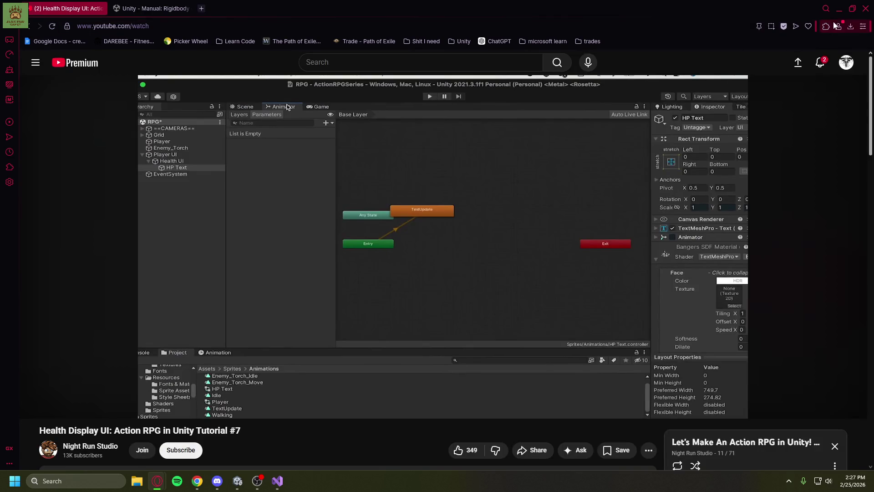
Close the broken Animator tab, plus a stray Animation panel added by mistake.
click(839, 8)
right_click(197, 43)
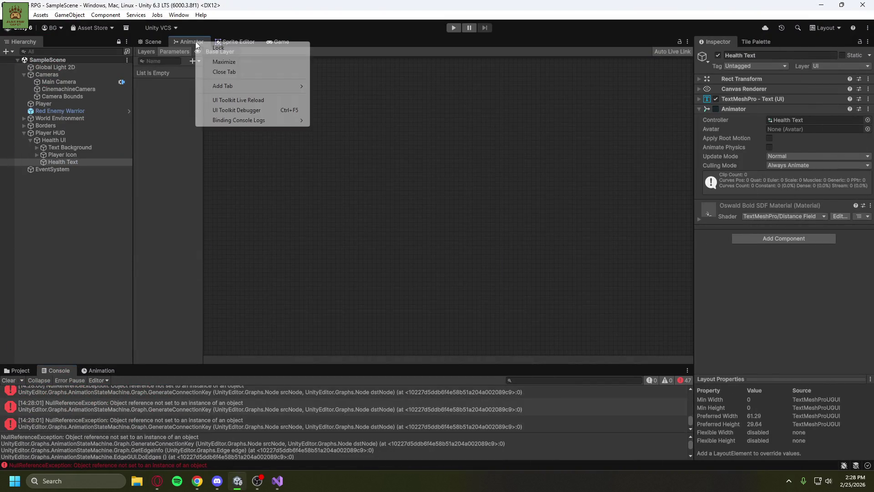
click(224, 72)
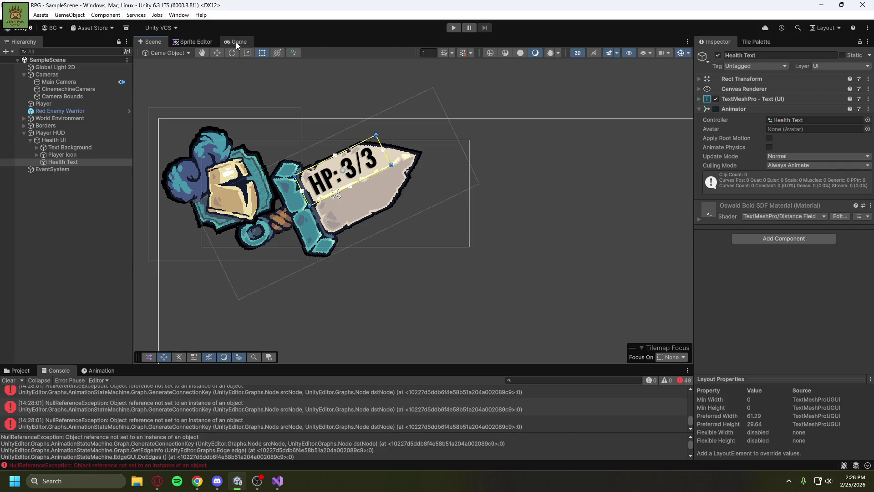
right_click(155, 44)
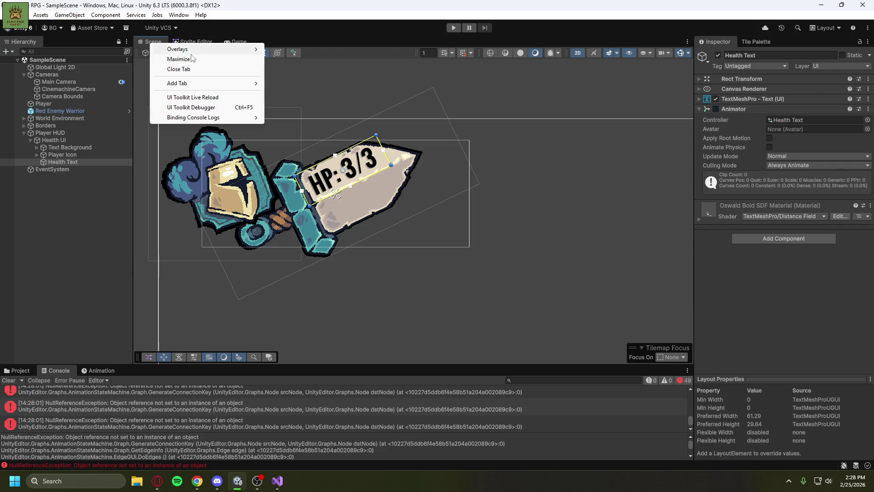
mouse_move(190, 85)
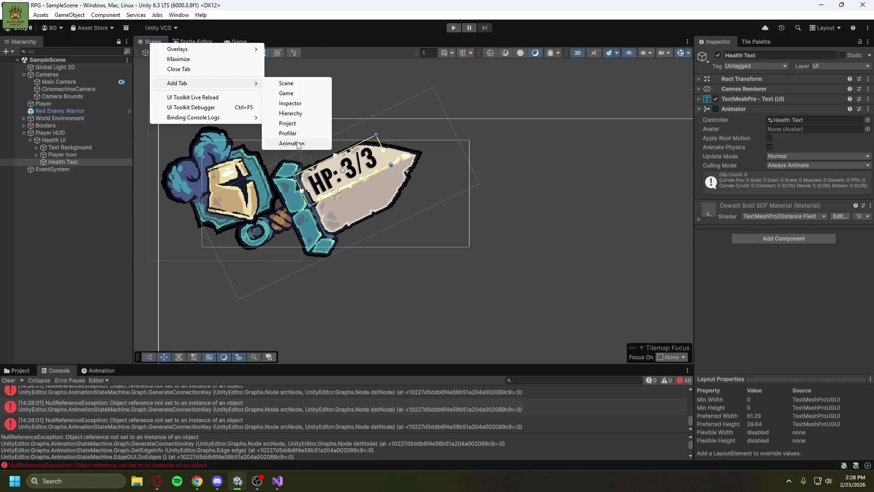
click(299, 144)
right_click(283, 43)
click(312, 71)
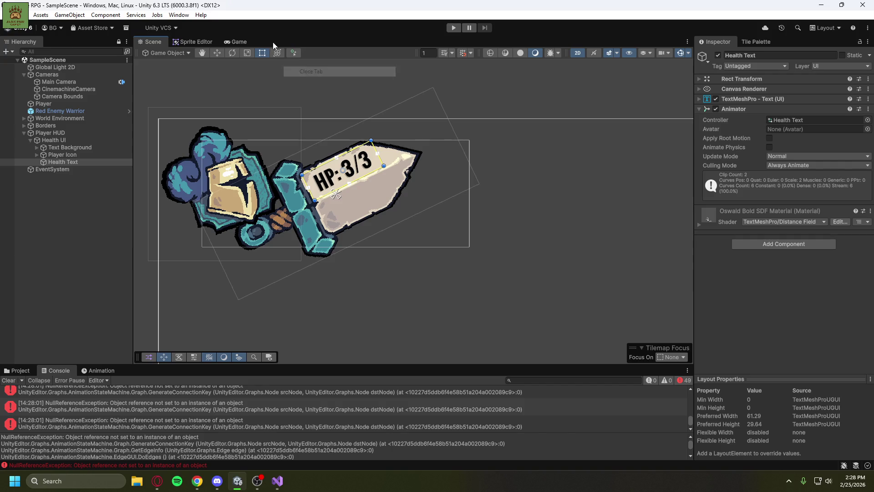
Reopen the Animator window via Window > Animation > Animator.
right_click(157, 44)
mouse_move(181, 50)
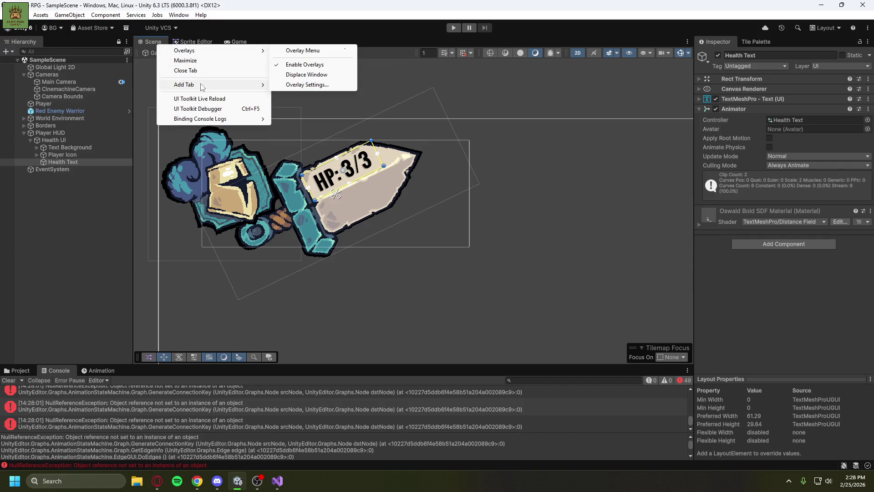
mouse_move(203, 87)
click(317, 36)
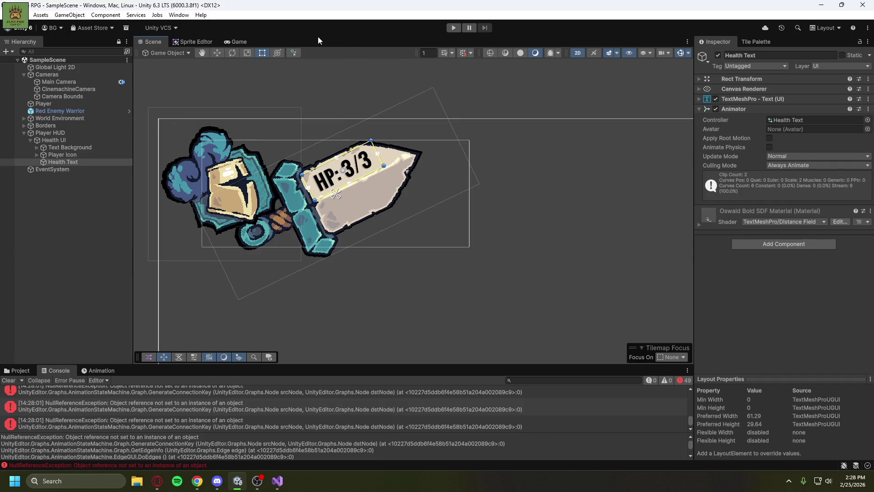
click(178, 14)
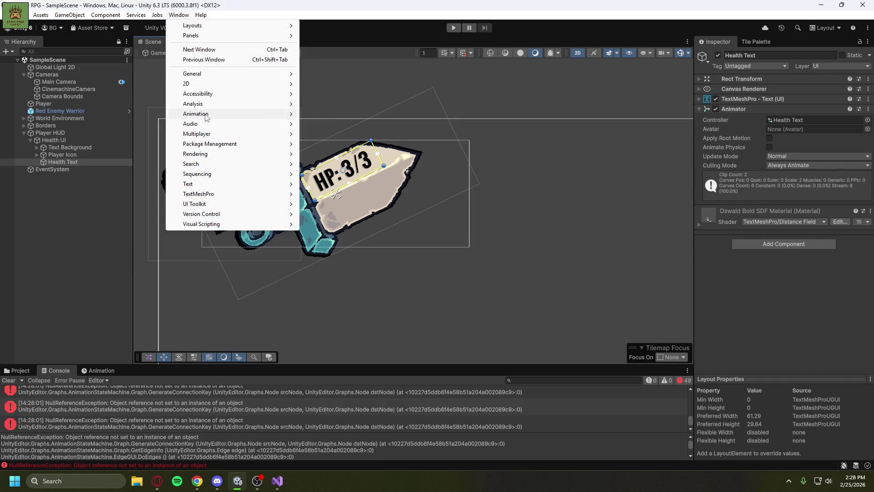
mouse_move(200, 114)
click(324, 124)
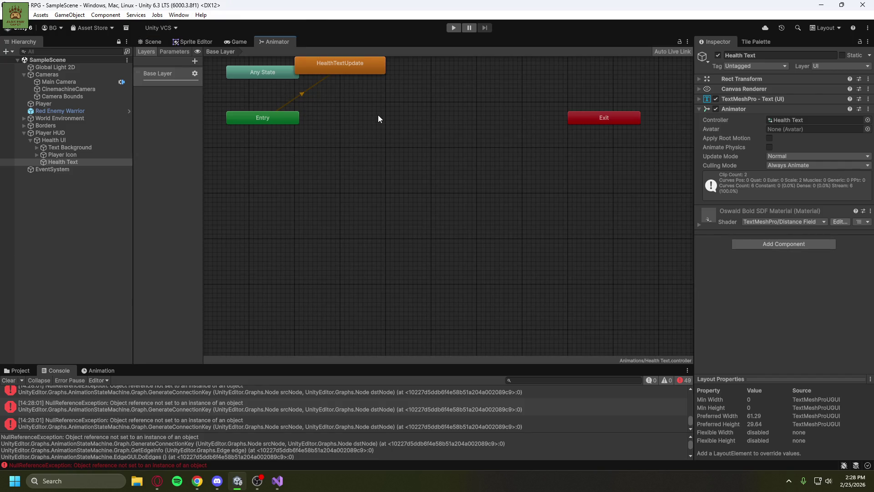
Clear the Console errors and clear the selection in the Health Text Animator graph.
click(9, 381)
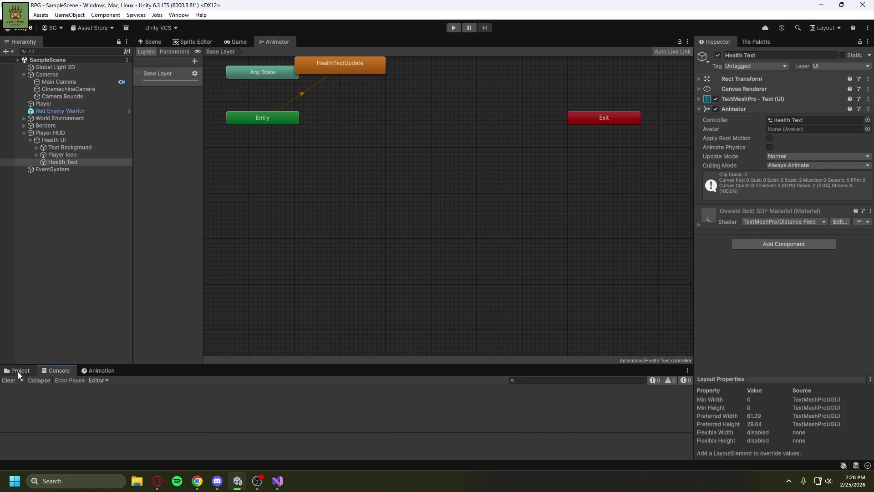
click(17, 372)
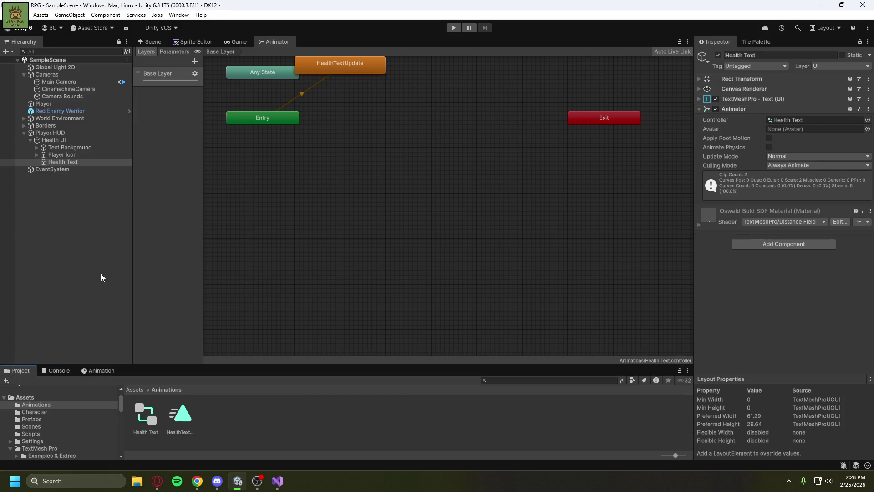
scroll(378, 151, down, 3)
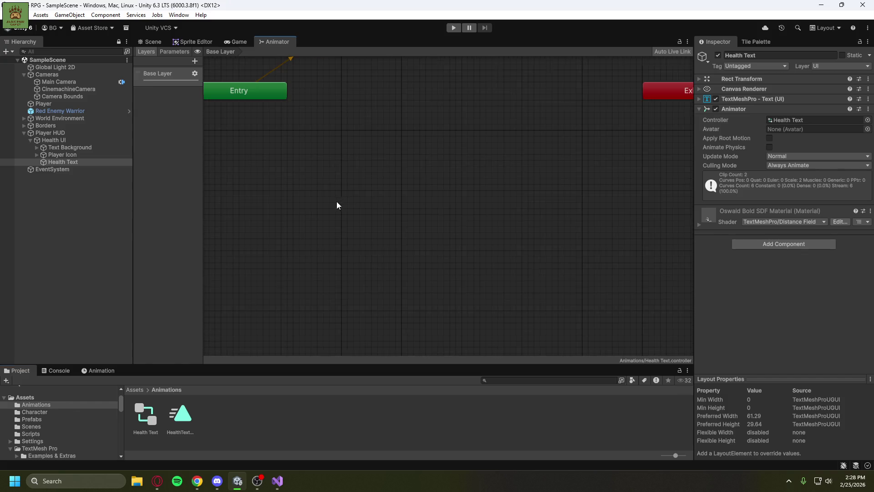
drag(382, 136, 422, 250)
right_click(375, 135)
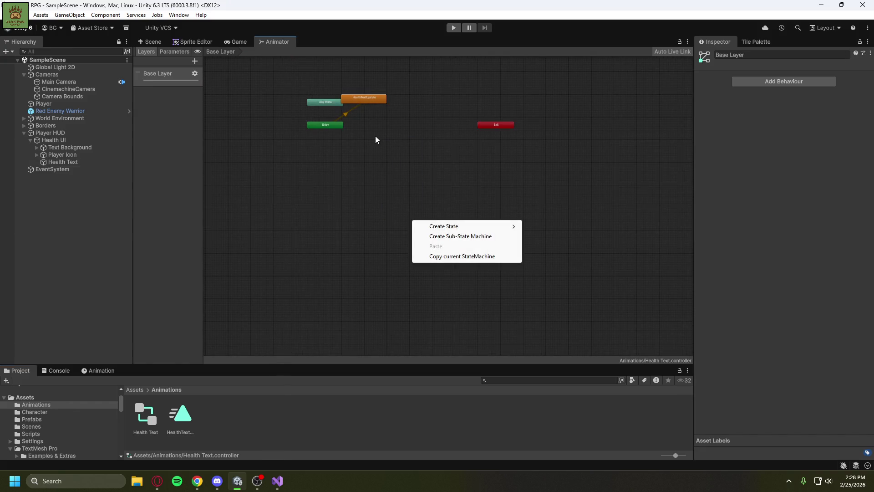
scroll(374, 138, up, 3)
right_click(387, 195)
mouse_move(391, 137)
mouse_down()
mouse_move(403, 213)
mouse_move(378, 124)
mouse_up()
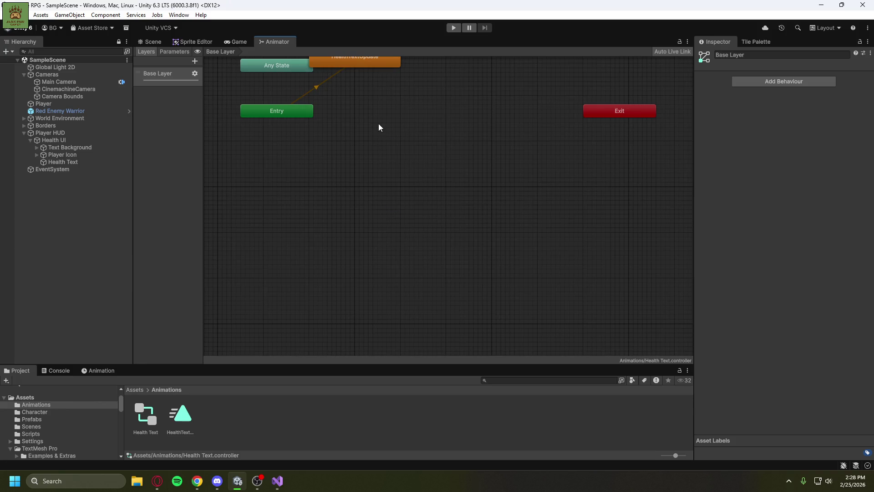
scroll(371, 78, down, 3)
scroll(359, 66, up, 2)
scroll(359, 69, down, 3)
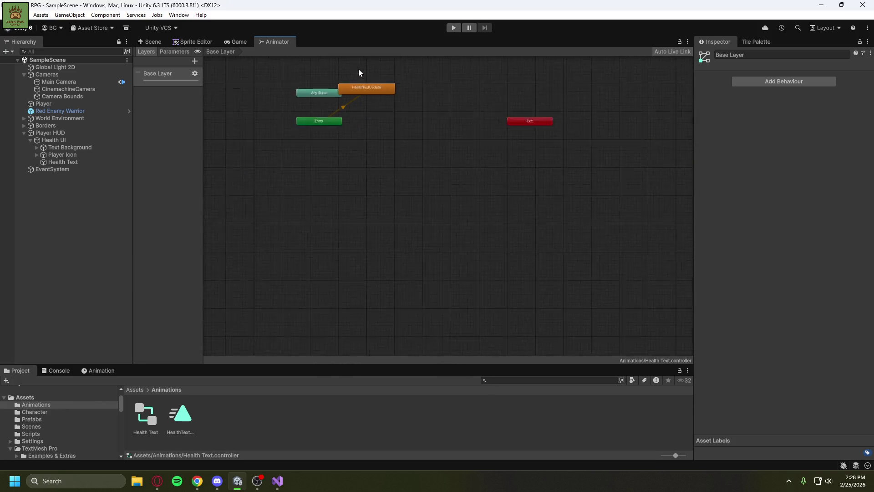
Move Entry, HealthTextUpdate and Exit down beside Any State in a compact row.
click(324, 92)
mouse_move(319, 114)
mouse_down()
mouse_move(327, 194)
mouse_move(289, 188)
mouse_up()
drag(367, 90, 369, 180)
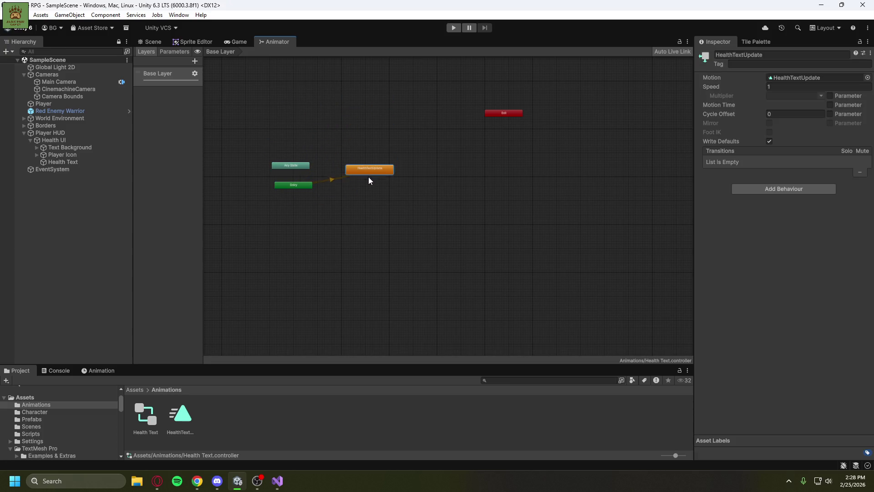
drag(503, 120, 421, 186)
scroll(327, 212, up, 3)
scroll(336, 201, down, 2)
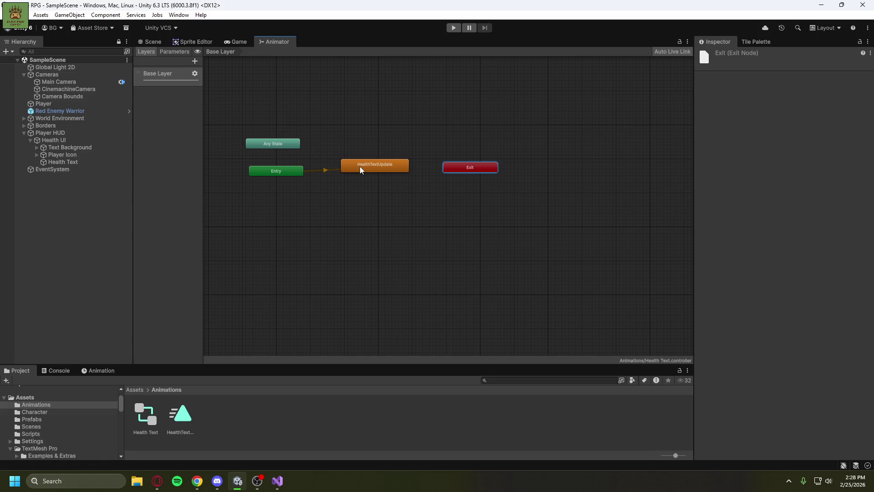
right_click(348, 197)
Create an empty state, rename it Idle, and nudge it beside the other nodes.
mouse_move(374, 203)
click(479, 203)
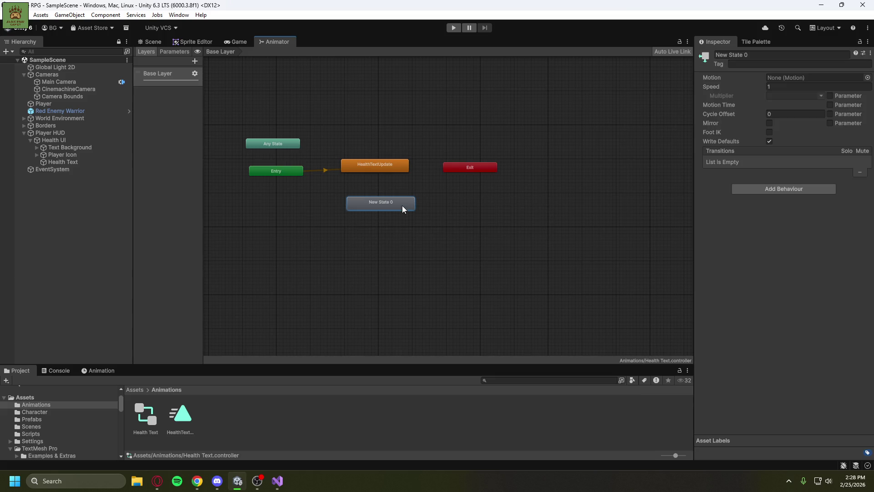
click(733, 55)
text(Idle)
click(333, 242)
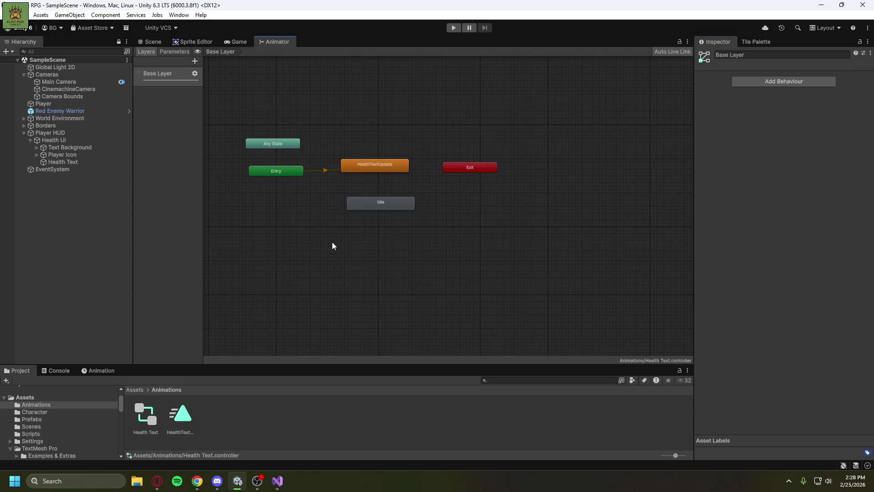
drag(373, 204, 362, 195)
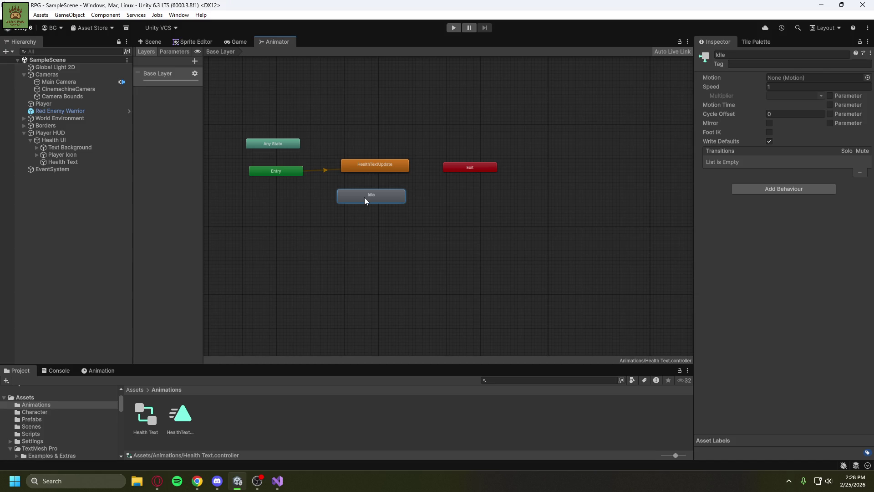
right_click(365, 197)
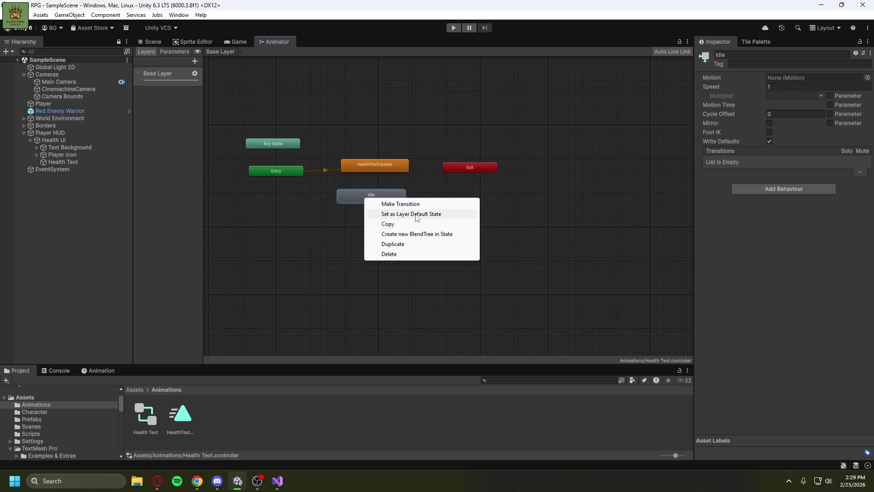
Set Idle as the layer default state; an Idle→HealthTextUpdate transition gets added by mistake.
click(417, 218)
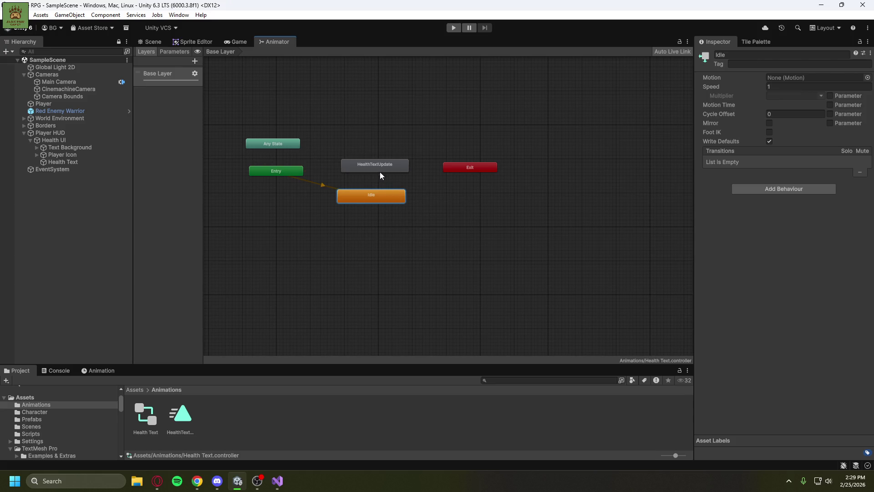
drag(366, 197, 369, 196)
right_click(368, 196)
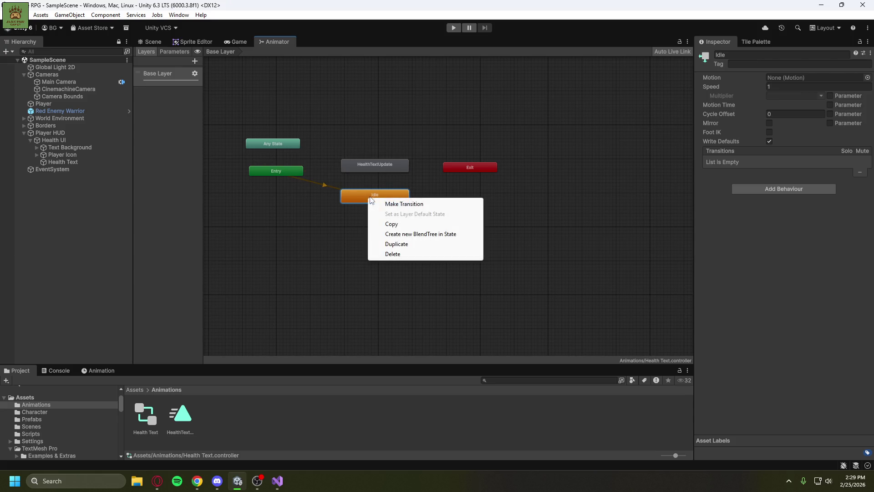
click(390, 204)
click(370, 163)
right_click(370, 164)
click(365, 166)
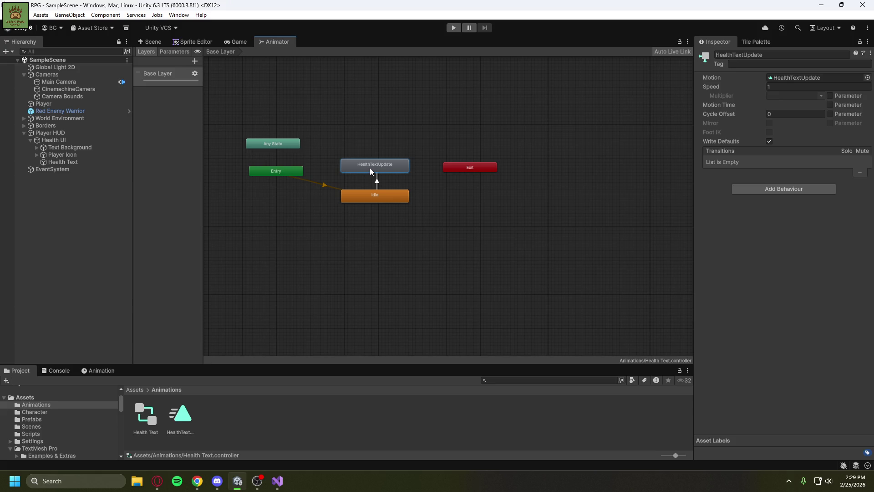
Delete the accidental Idle→HealthTextUpdate transition and bring up the YouTube tutorial.
right_click(377, 181)
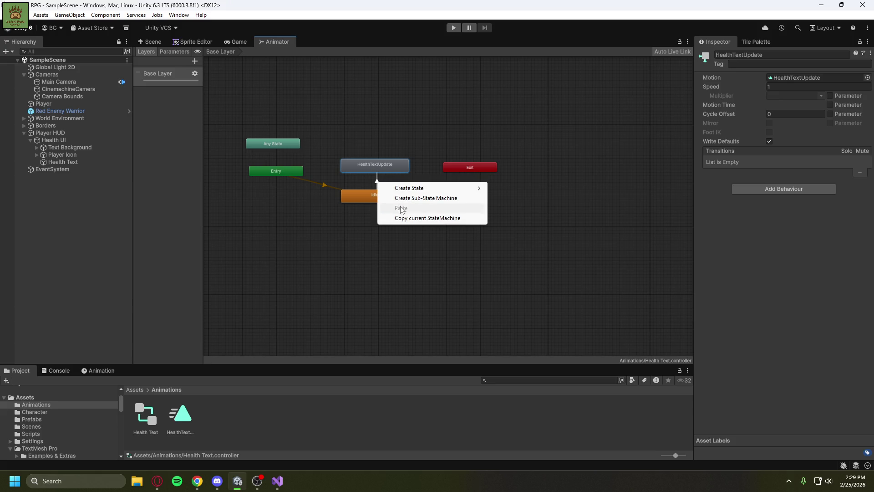
click(733, 230)
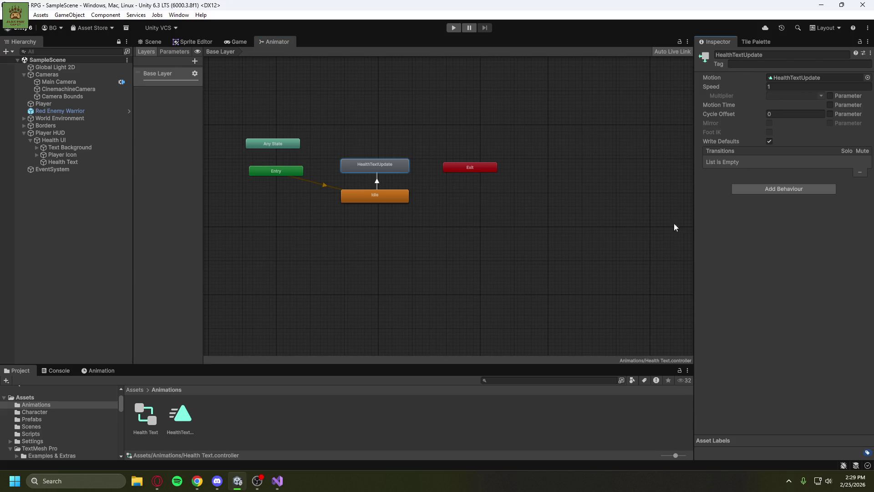
click(370, 200)
click(860, 174)
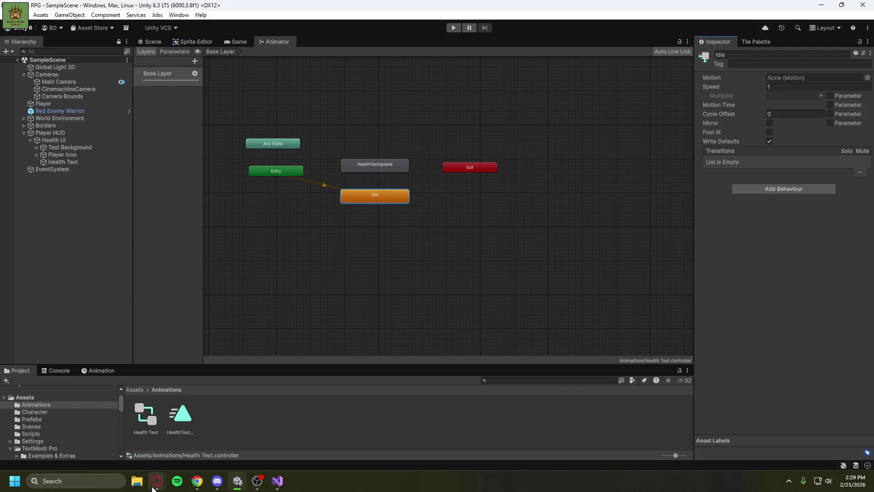
mouse_move(157, 480)
click(190, 435)
Play the tutorial up to the PlayerHealth script, pause, and return to Unity's Animator.
click(365, 184)
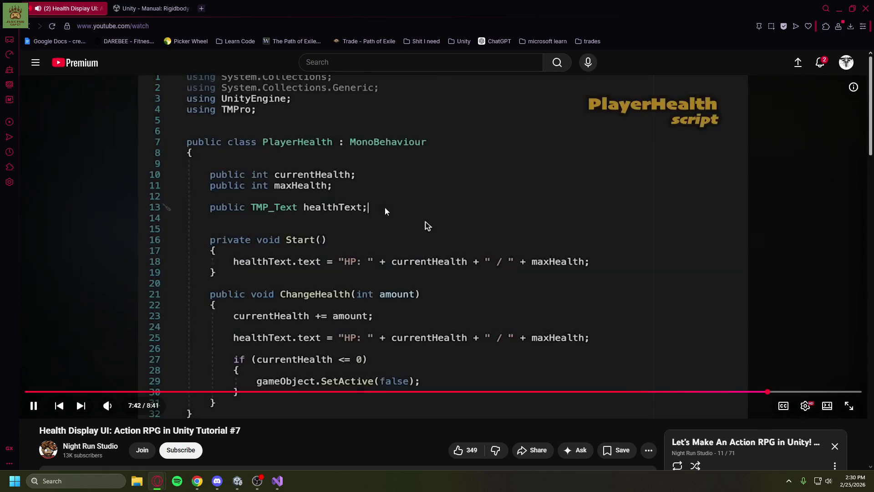
click(426, 226)
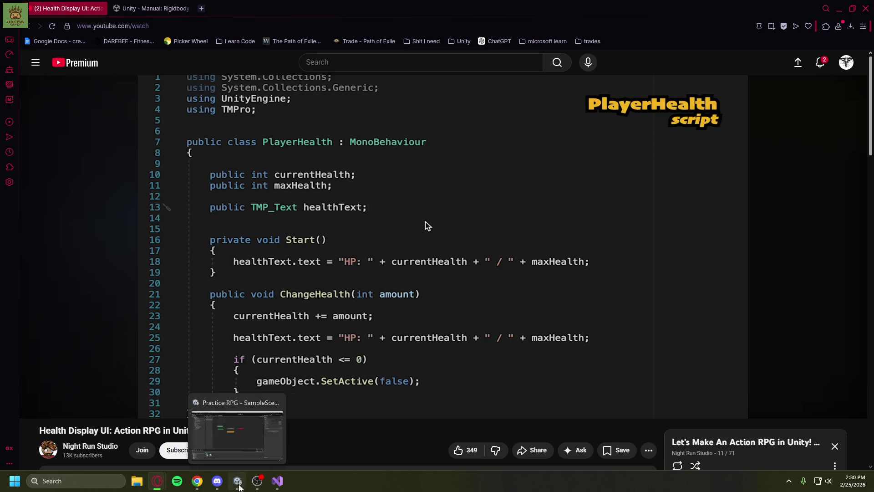
click(239, 487)
right_click(374, 164)
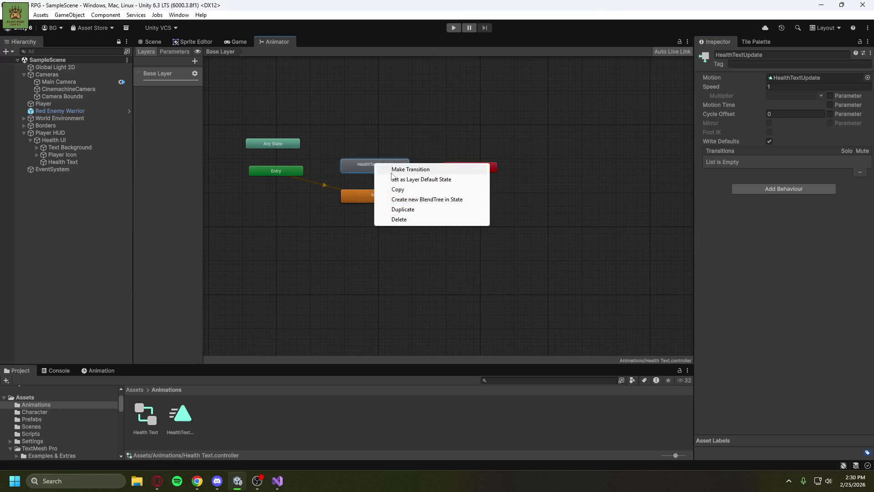
Add a HealthTextUpdate→Idle transition, then view PlayerHealth.cs in Visual Studio.
click(392, 171)
click(369, 196)
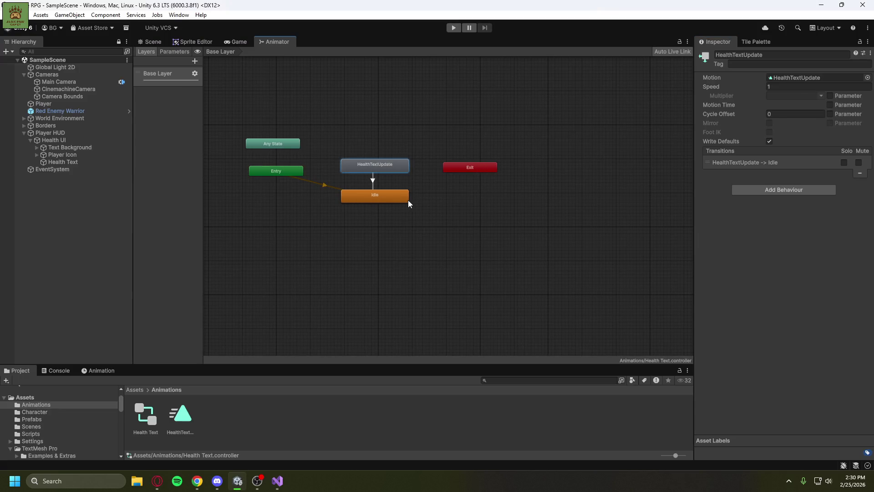
click(401, 241)
scroll(375, 204, up, 3)
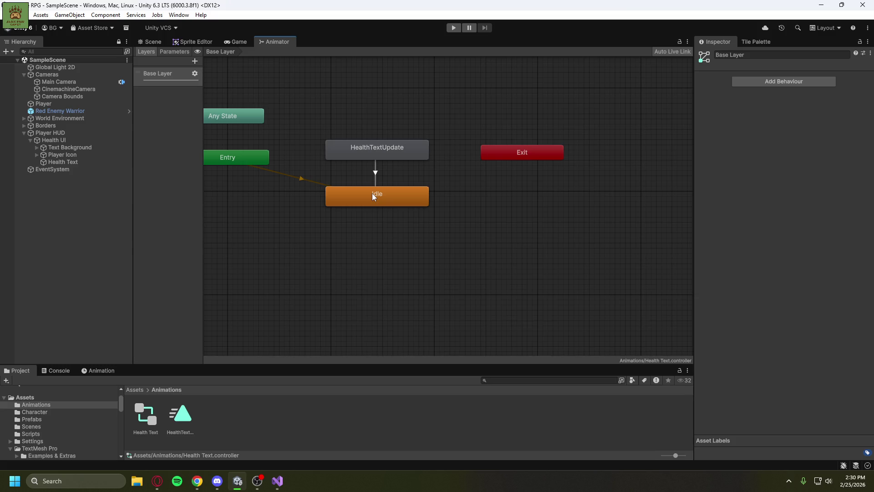
click(97, 236)
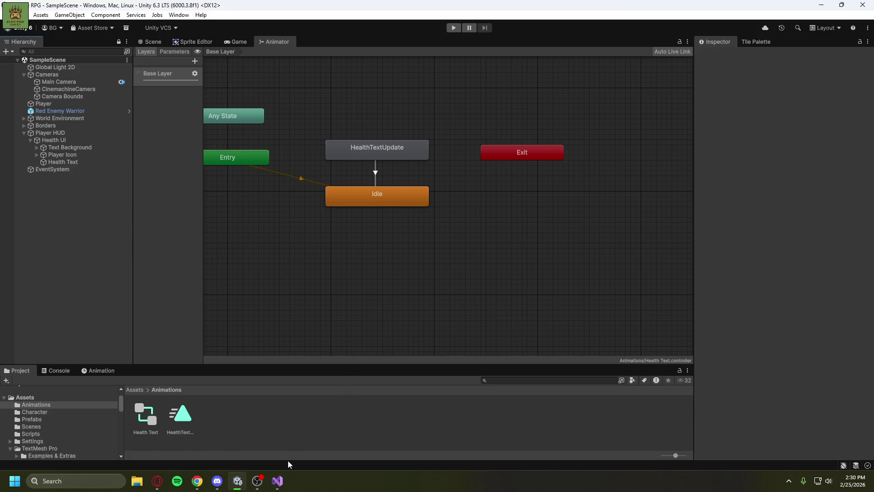
click(276, 482)
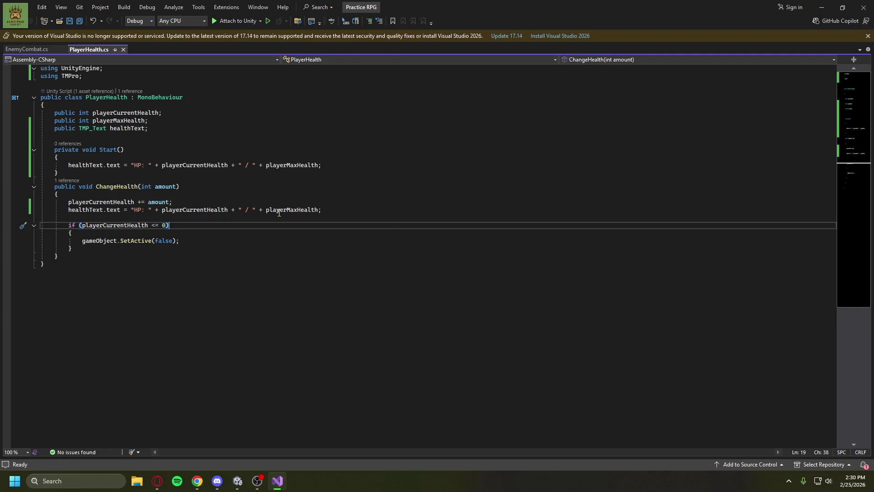
Play the tutorial to its finished animator graph at 8:05, pause, and return to Unity.
mouse_move(157, 481)
click(201, 426)
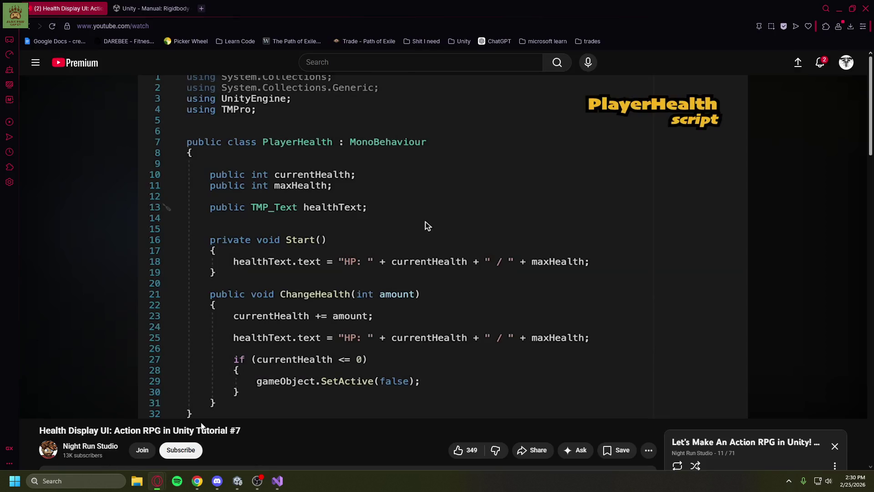
key(space)
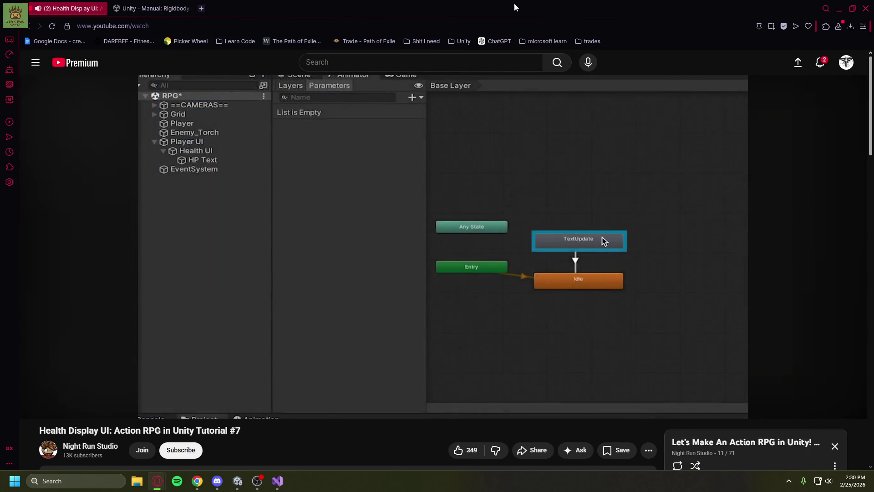
click(477, 196)
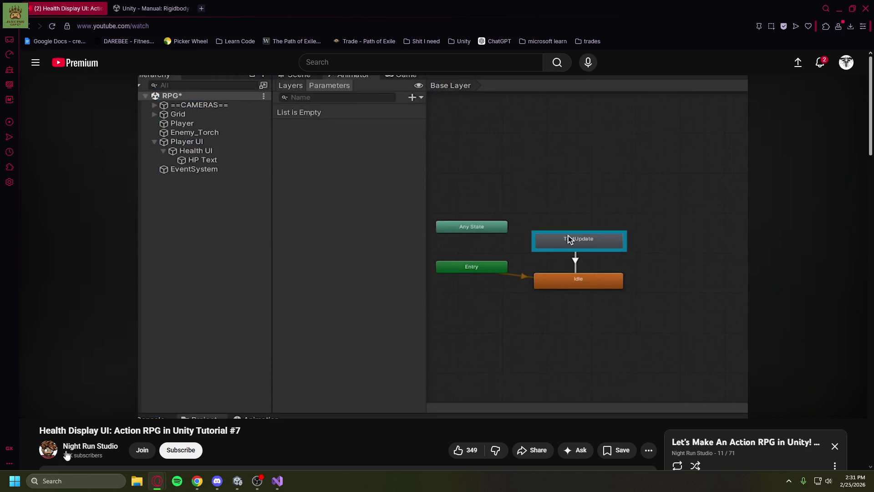
click(236, 483)
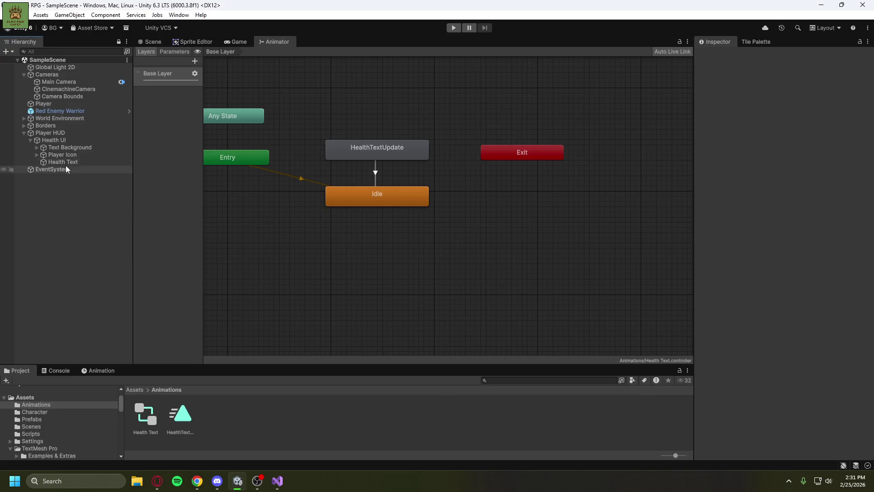
Check PlayerHealth.cs in Visual Studio, then return to the Health Display UI tutorial in Opera.
click(278, 481)
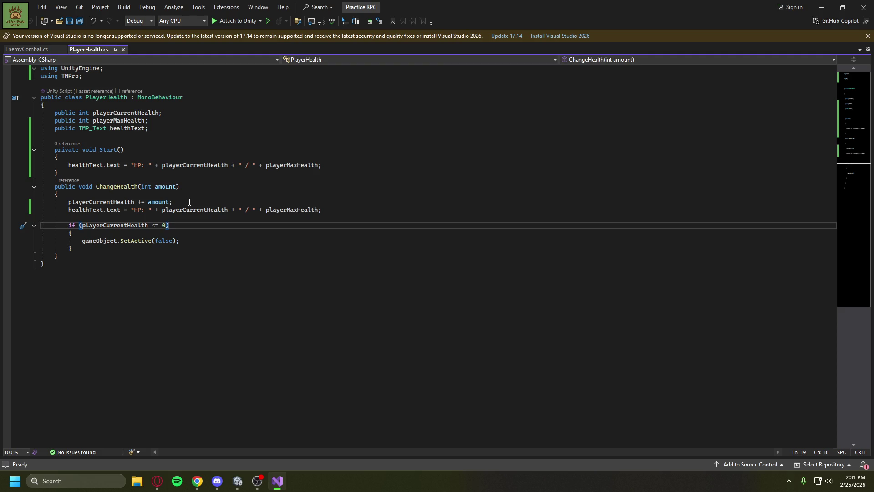
click(157, 480)
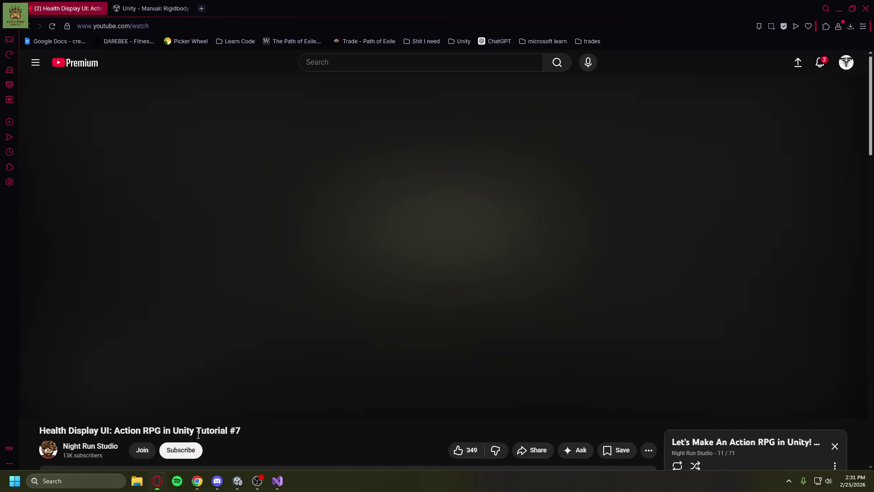
Rewind the tutorial 5 seconds to 8:00, showing the healthTextAnim Animator field and Play call.
key(Left)
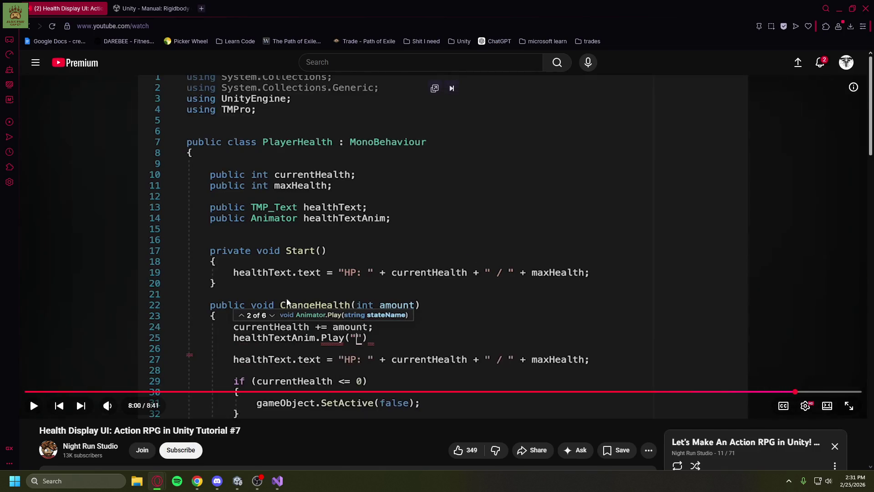
mouse_move(241, 488)
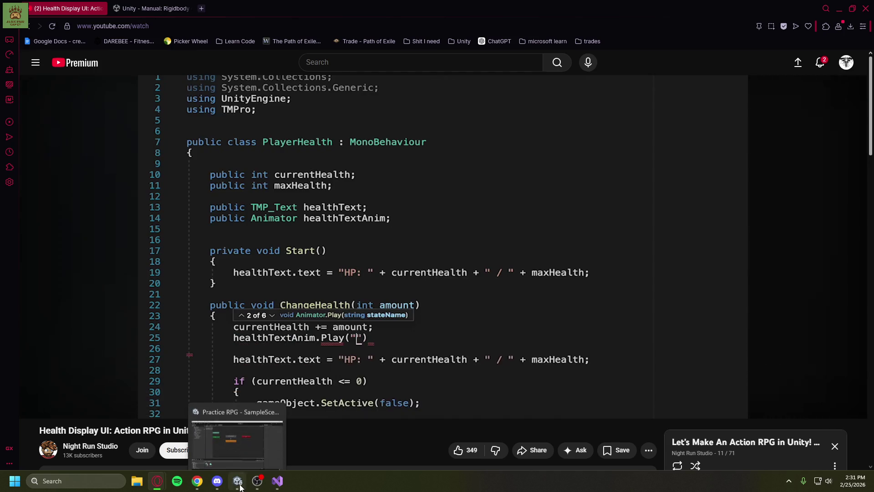